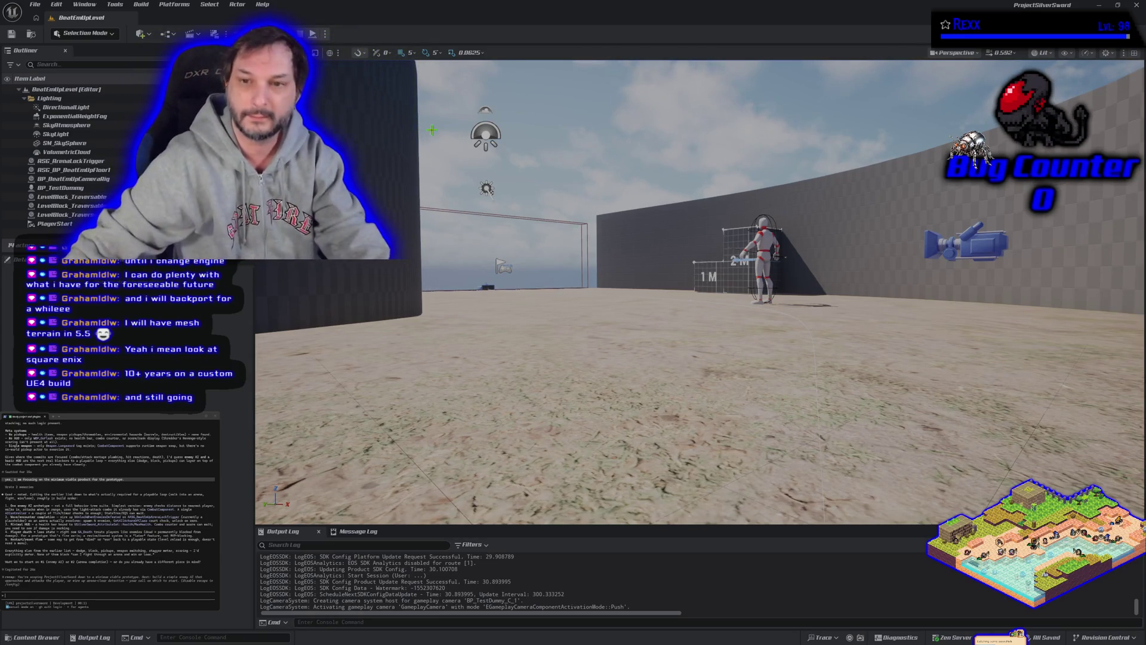
Drag the viewport back and up for a high view over the L-shaped corridor, blocks and test dummy
{"action": "left_click_drag", "start_coordinate": [670, 225], "coordinate": [670, 310]}
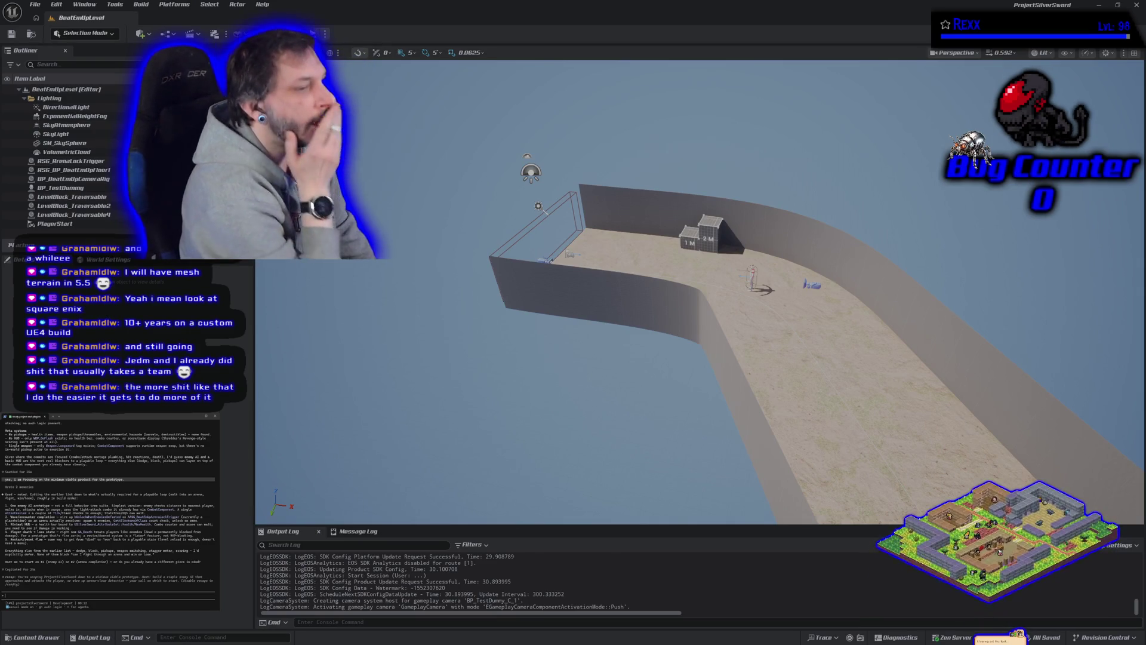
Type a prompt asking how to make enemy AI more fluid and what a full behavior tree would look like
{"action": "type", "text": "enemy"}
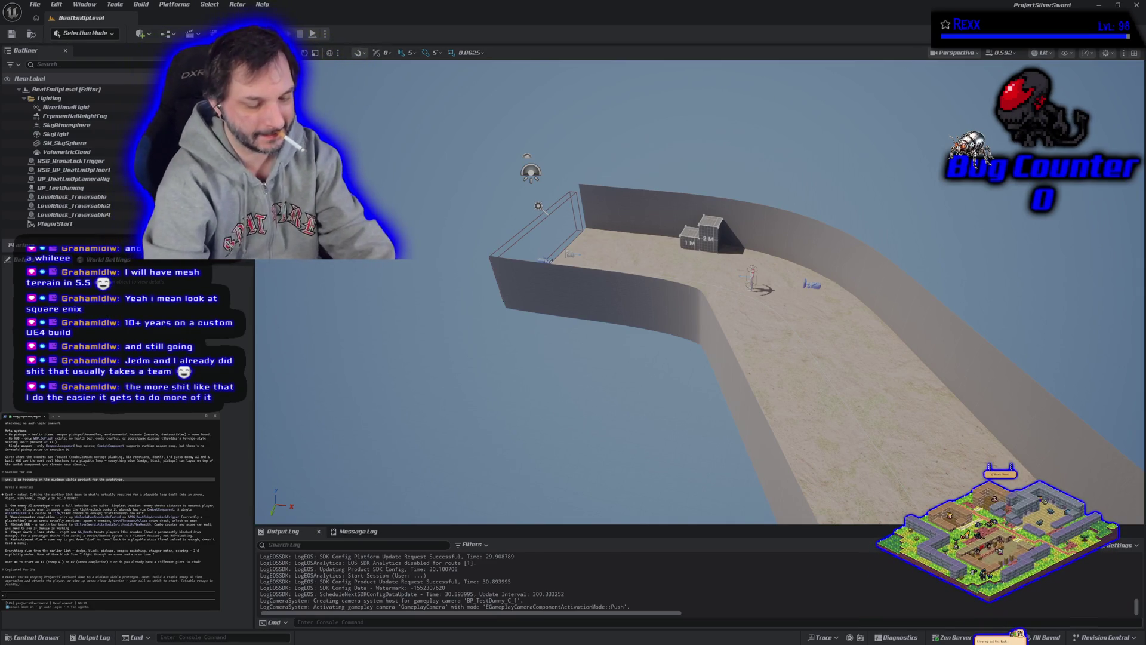
{"action": "type", "text": " ai des"}
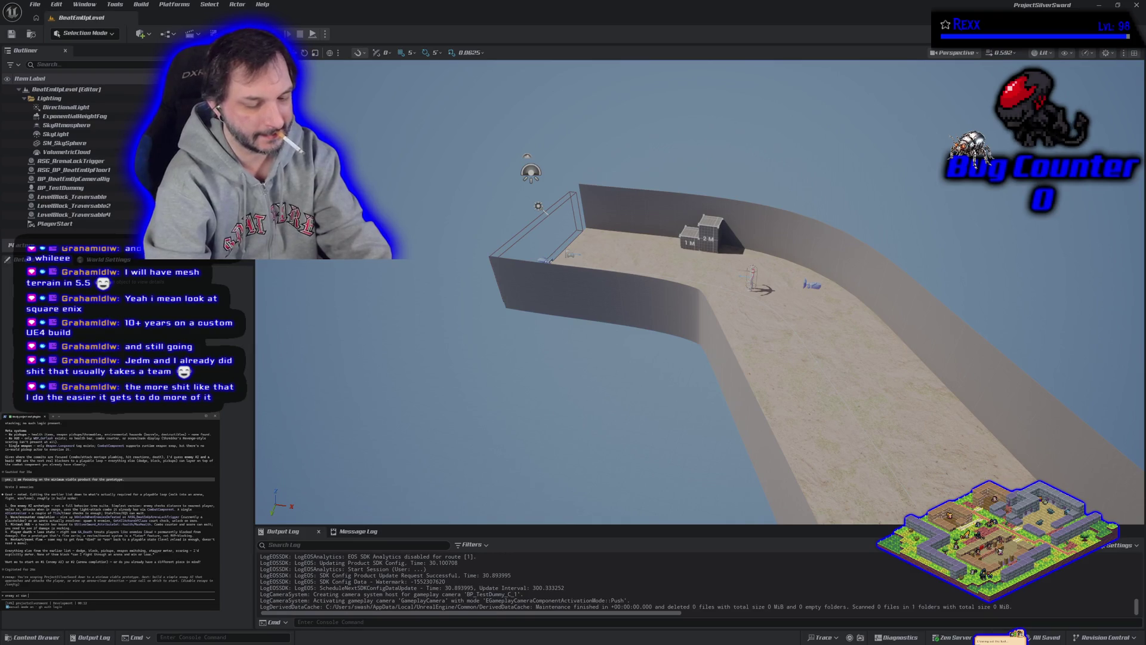
{"action": "type", "text": "bit more "}
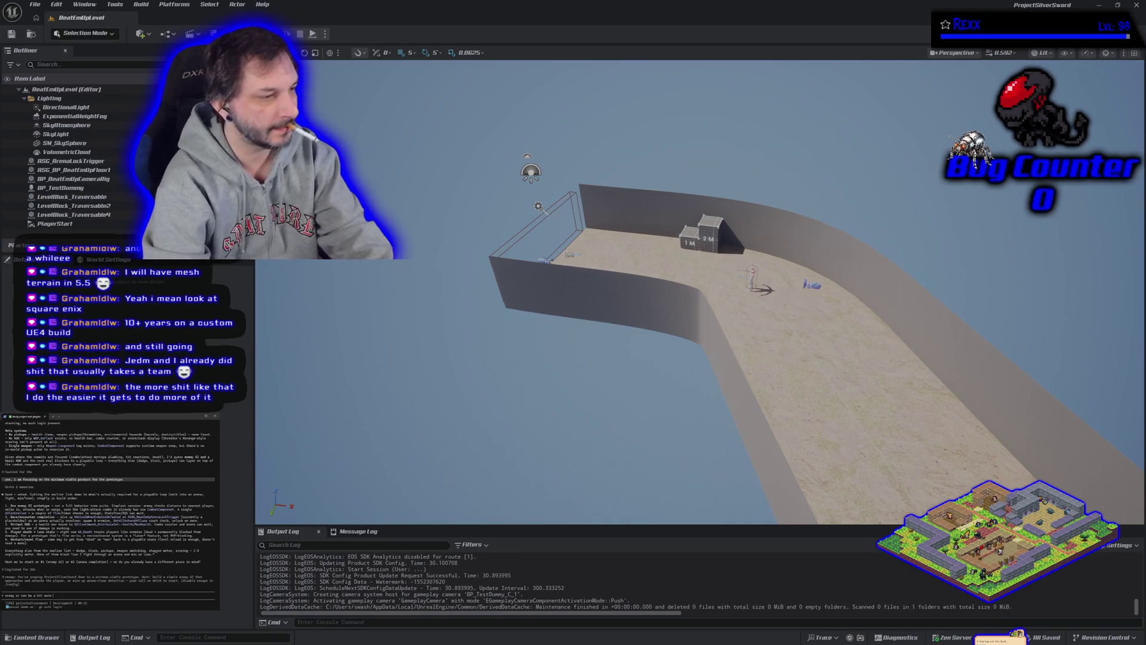
{"action": "type", "text": "fluid"}
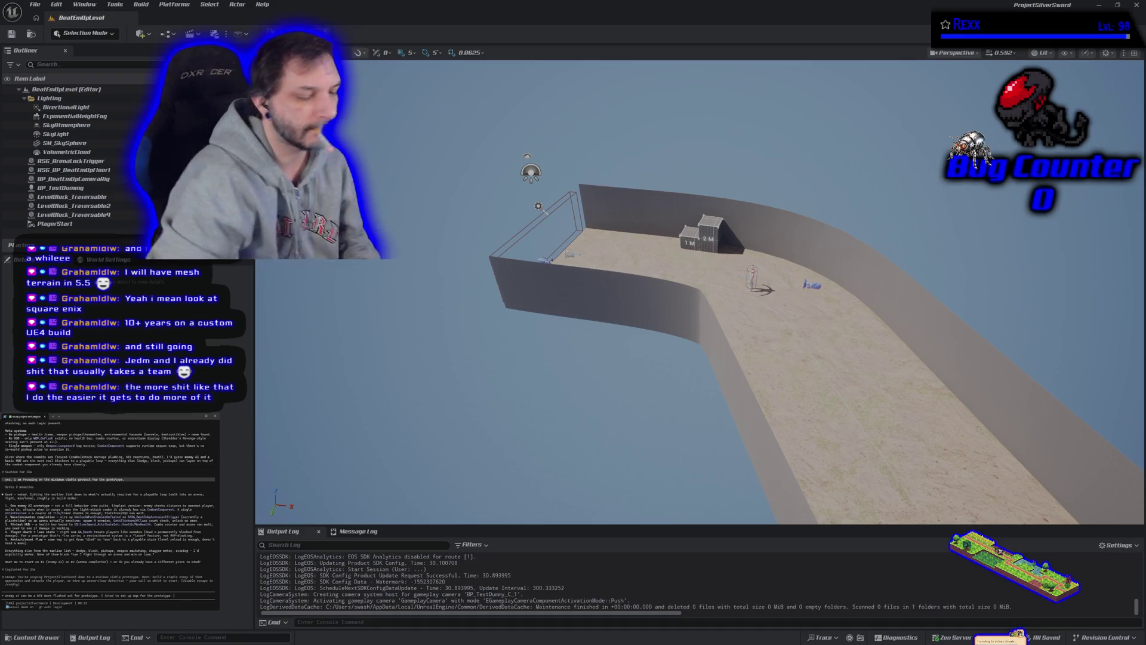
{"action": "type", "text": "ould a full"}
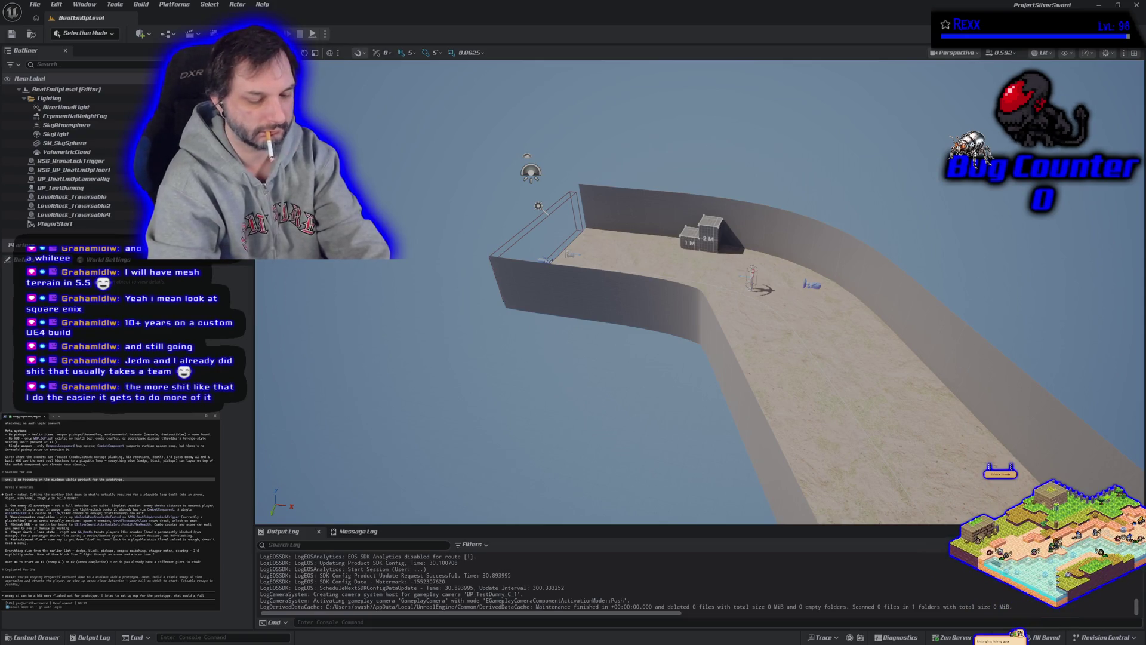
{"action": "type", "text": " beha"}
{"action": "type", "text": "r tree suite look like for this"}
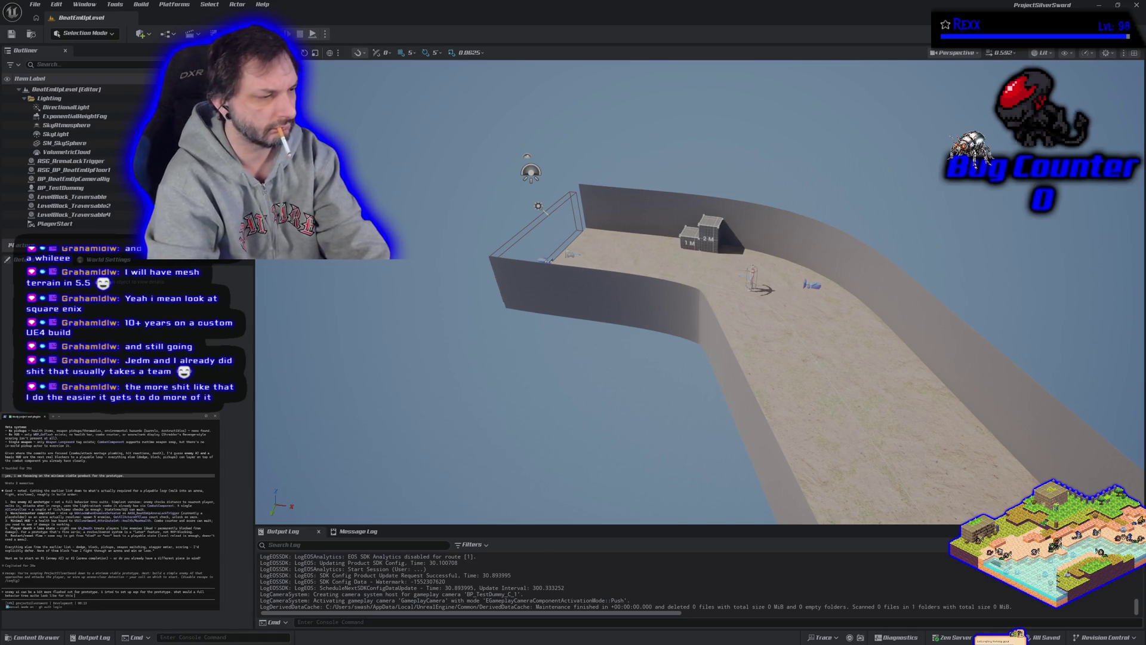
{"action": "type", "text": "t."}
Submit the behavior-tree question to the assistant, then bring the browser to the front
{"action": "key", "text": "Return"}
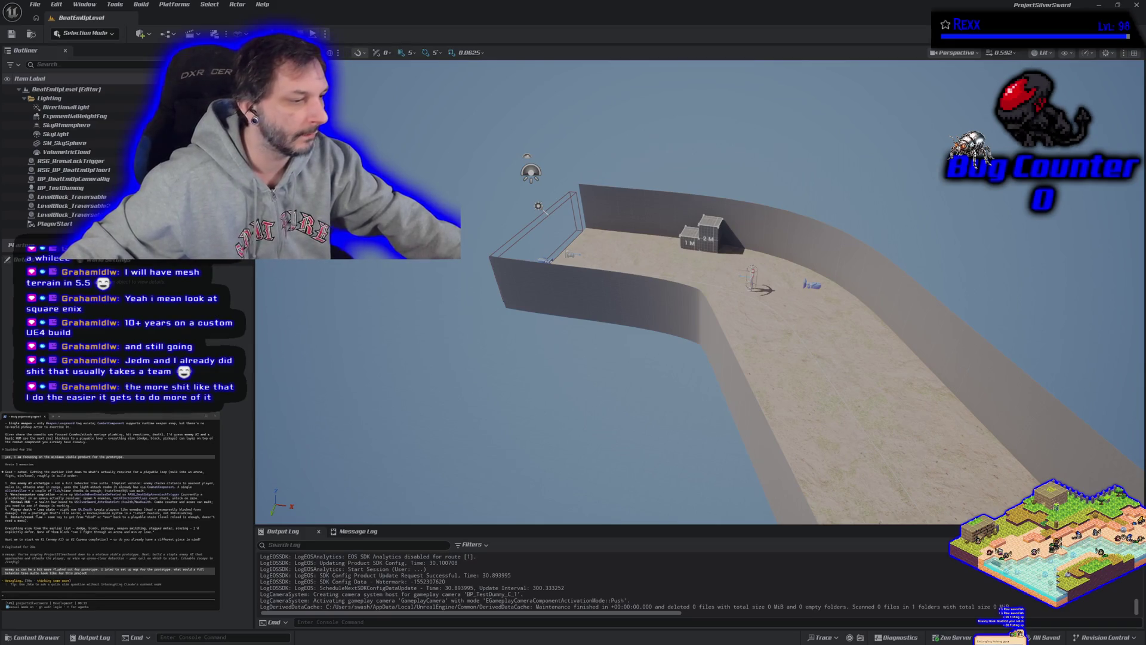
{"action": "key", "text": "alt+Tab"}
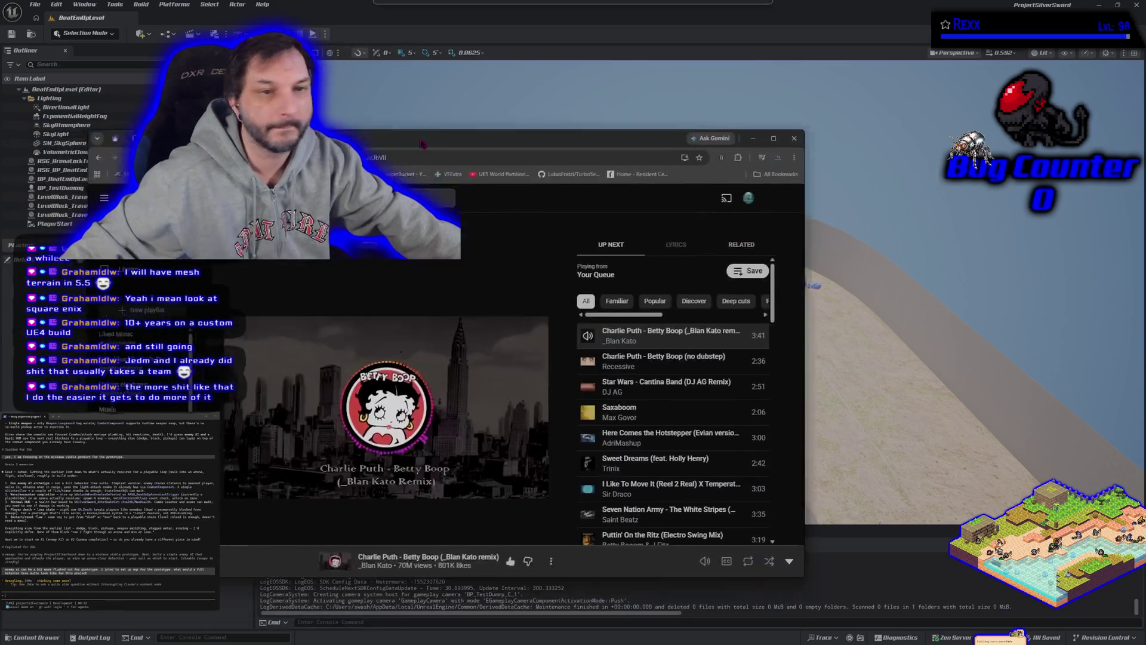
Switch to the Fab tavern listing, maximize the browser, and enlarge the preview image
{"action": "key", "text": "ctrl+Tab"}
{"action": "left_click_drag", "start_coordinate": [473, 129], "coordinate": [424, 106]}
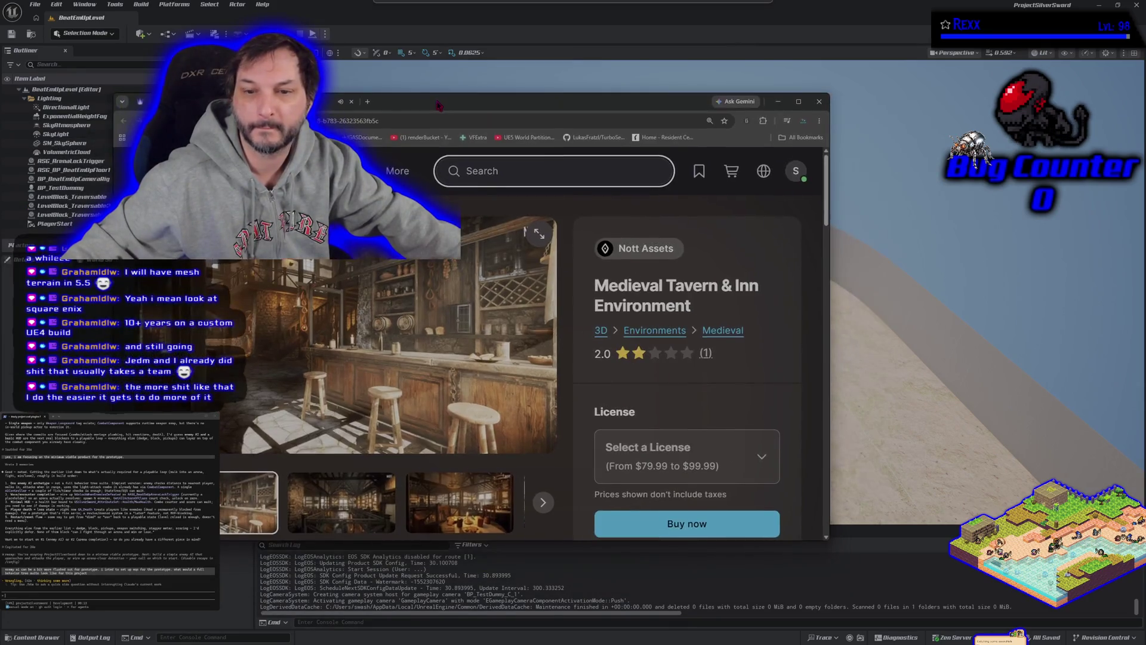
{"action": "left_click", "coordinate": [798, 105]}
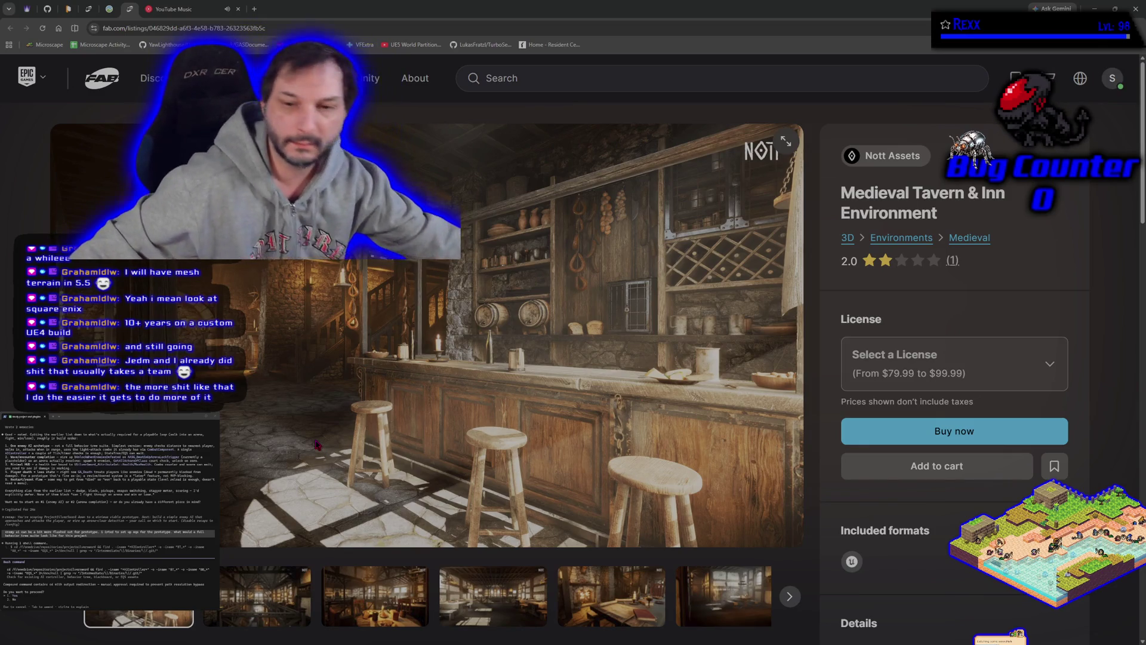
{"action": "left_click", "coordinate": [785, 142]}
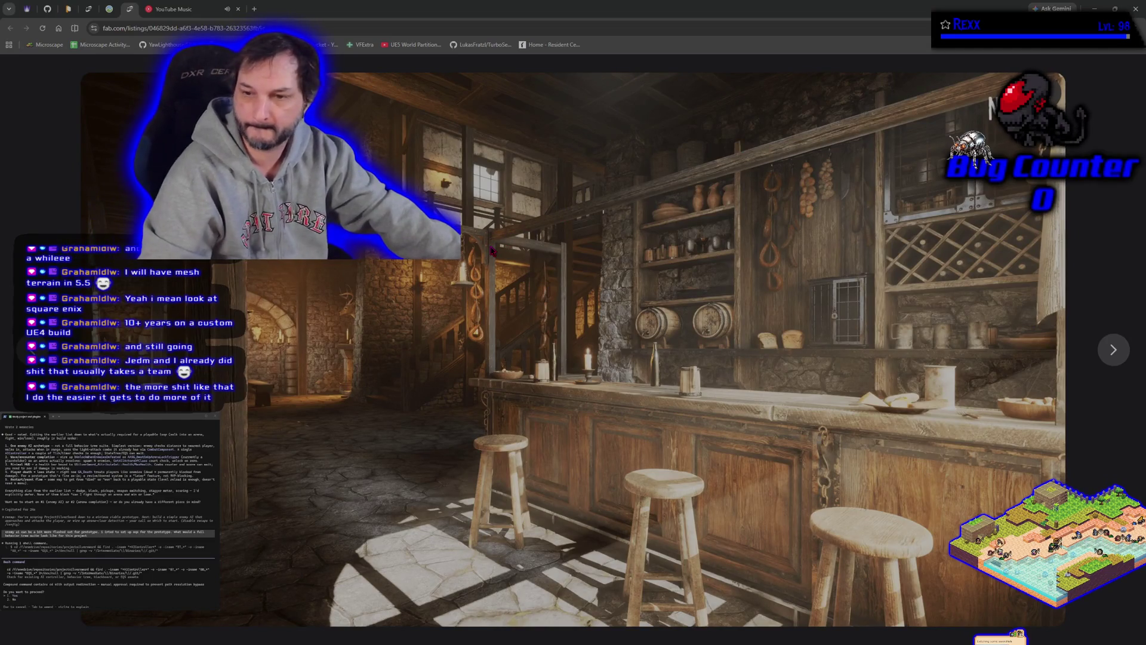
Browse the Medieval Tavern & Inn gallery images through to the bedroom shot
{"action": "key", "text": "Right"}
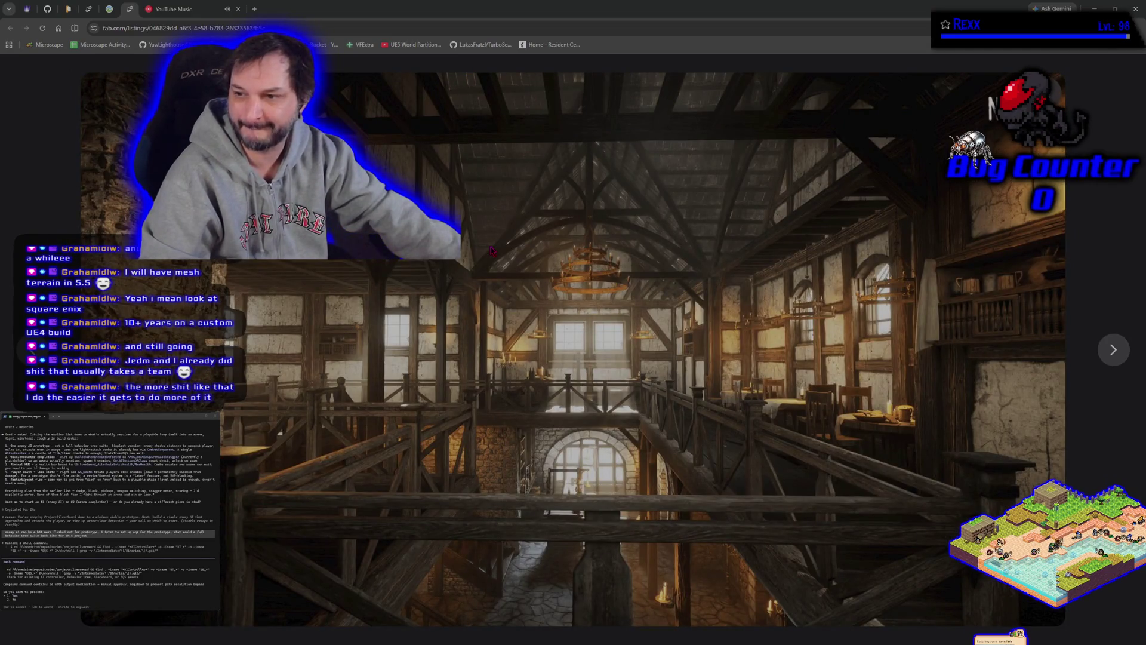
{"action": "key", "text": "Right"}
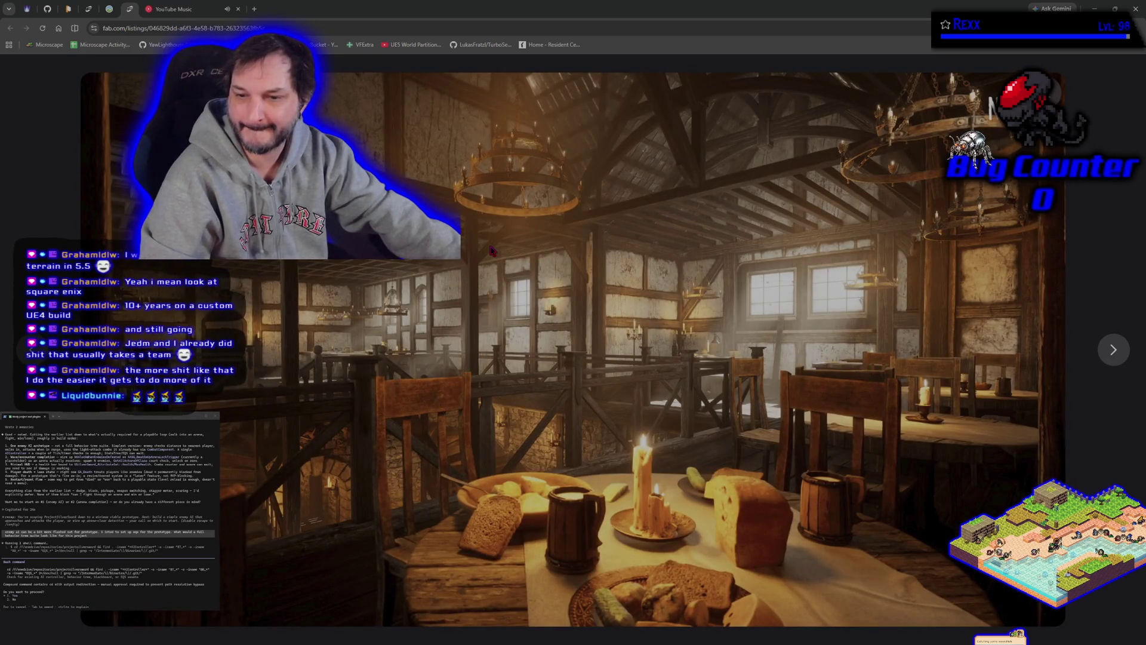
{"action": "key", "text": "Right"}
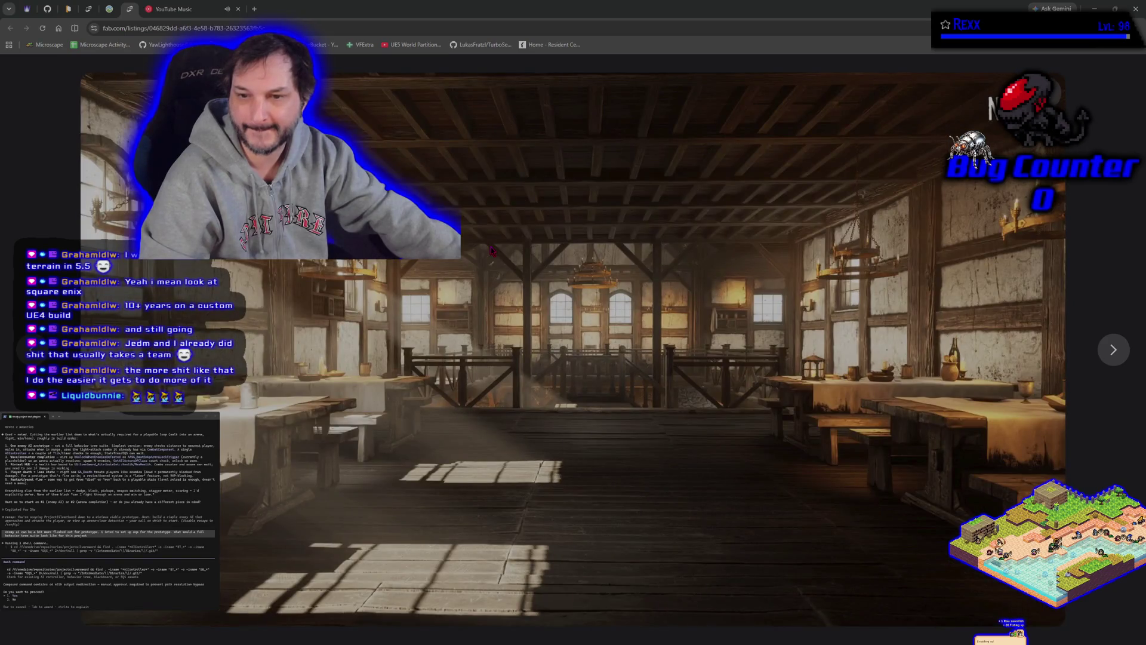
{"action": "key", "text": "Right"}
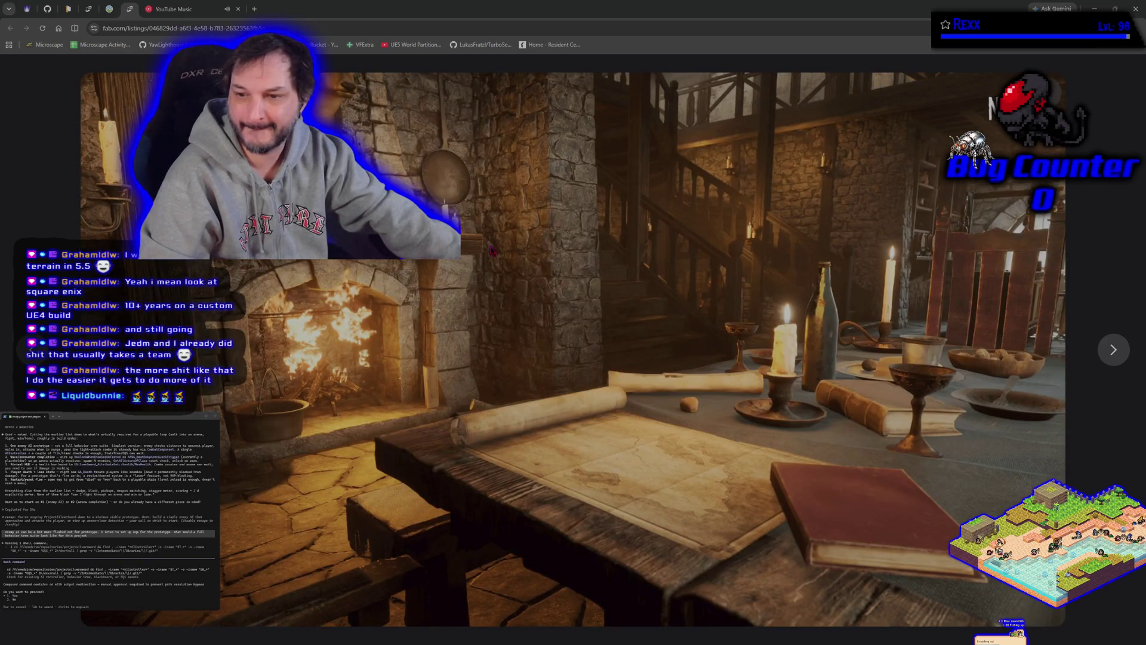
{"action": "key", "text": "Right"}
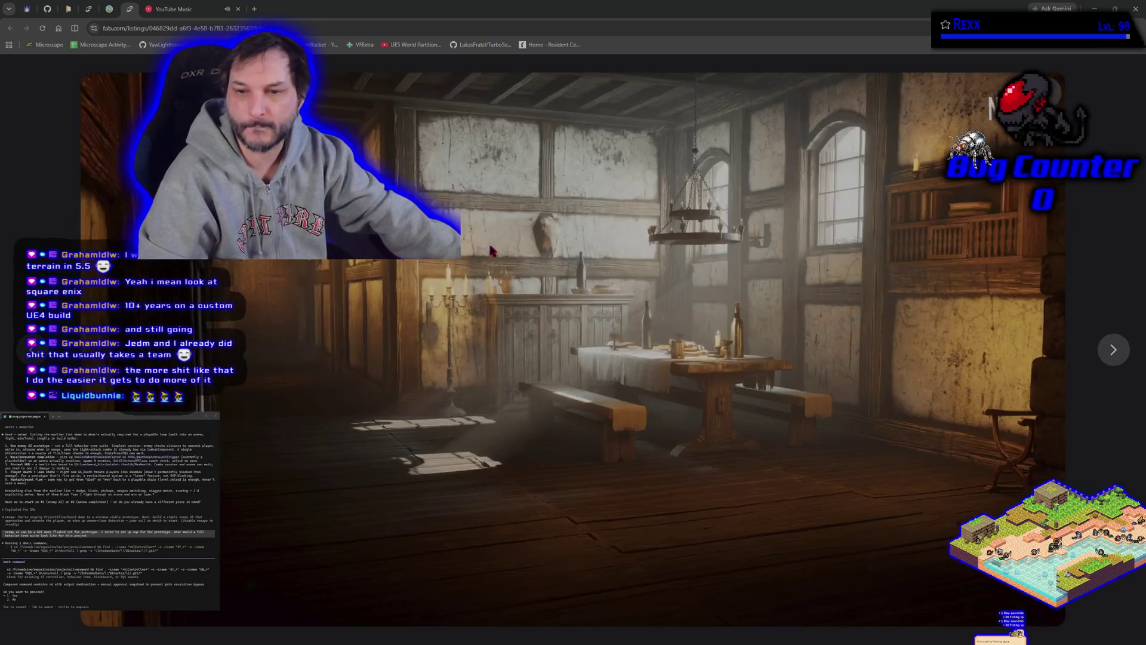
{"action": "key", "text": "Right"}
{"action": "key", "text": "Right"}
{"action": "key", "text": "Right"}
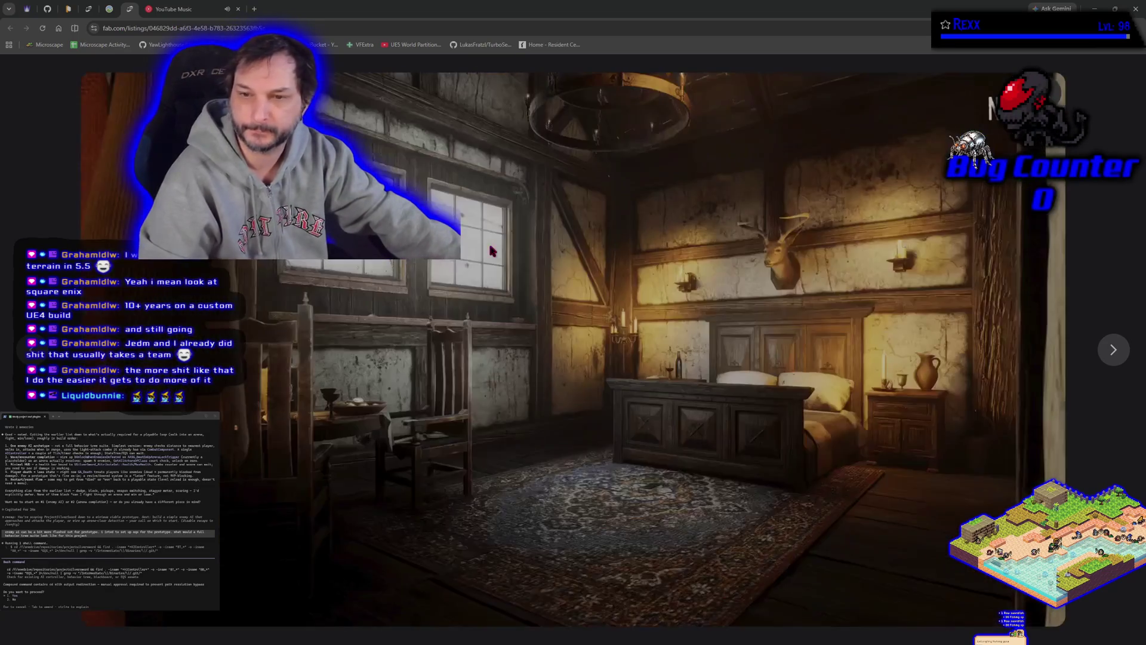
{"action": "key", "text": "Right"}
{"action": "key", "text": "Right"}
{"action": "key", "text": "Right"}
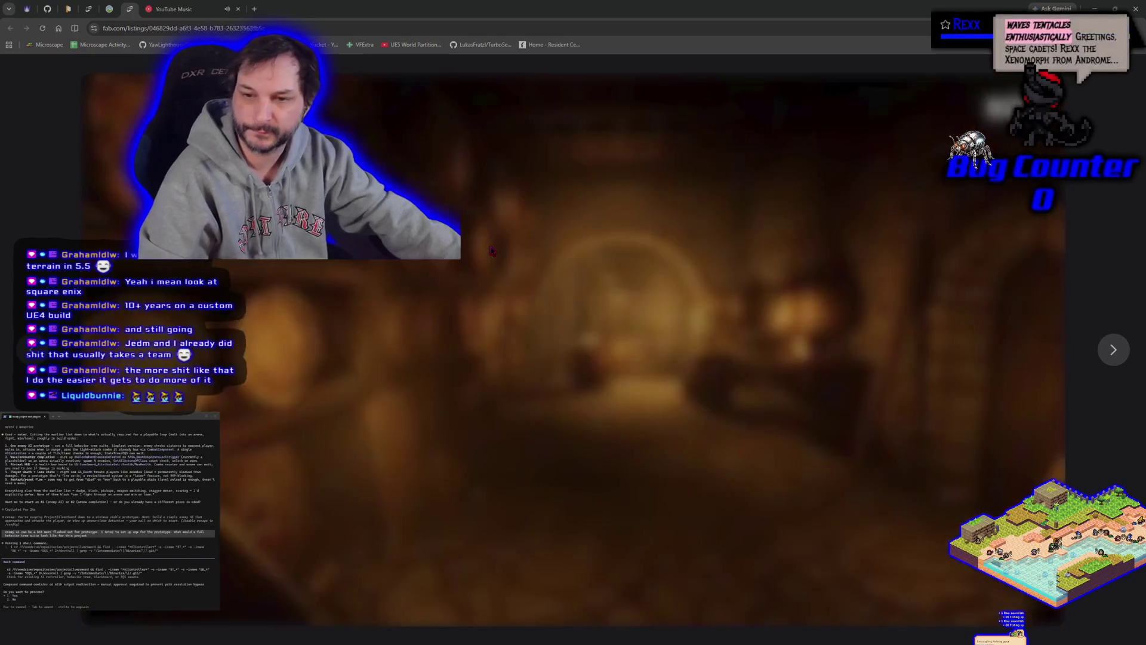
{"action": "key", "text": "Right"}
{"action": "key", "text": "Right"}
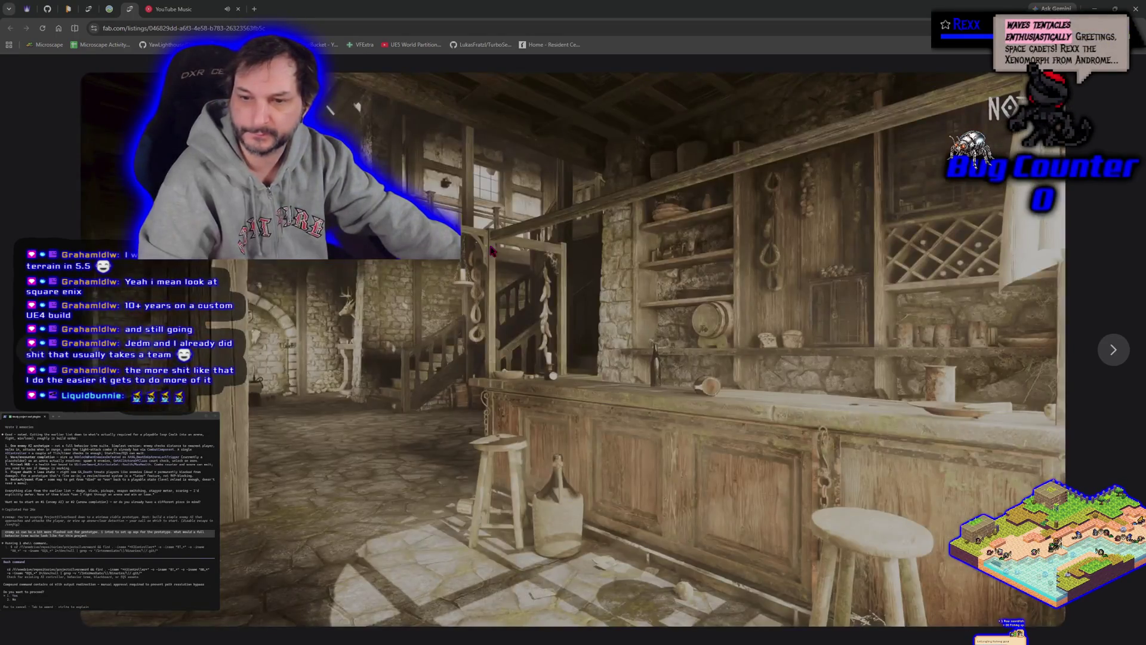
{"action": "key", "text": "Right"}
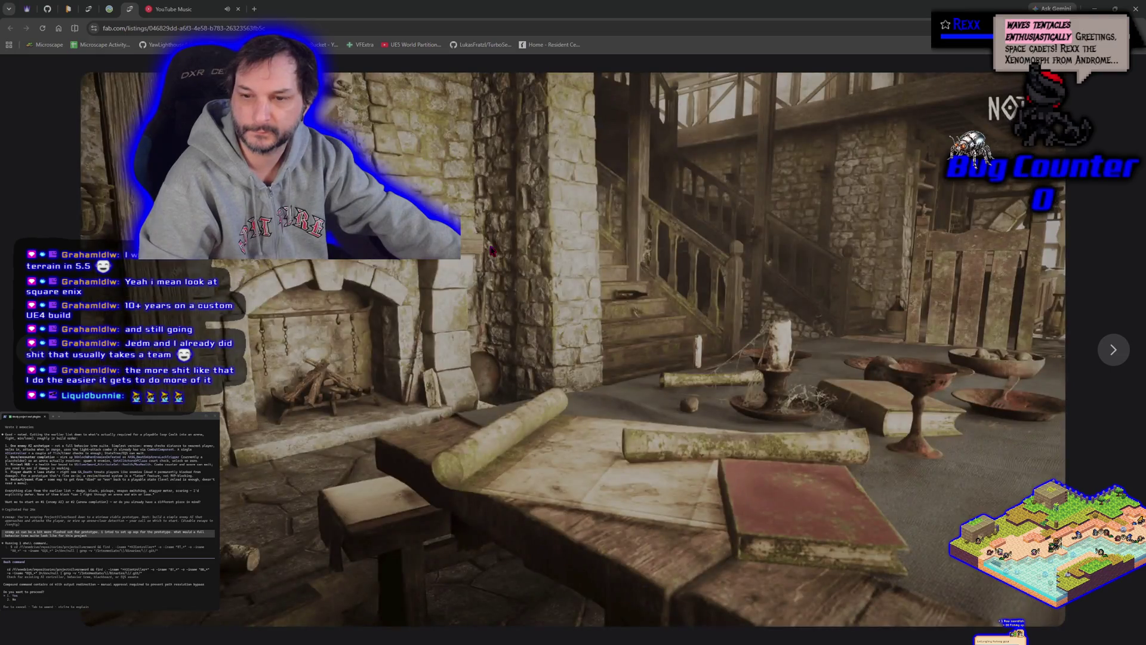
{"action": "key", "text": "Left"}
{"action": "key", "text": "Right"}
{"action": "key", "text": "Right"}
{"action": "key", "text": "Right"}
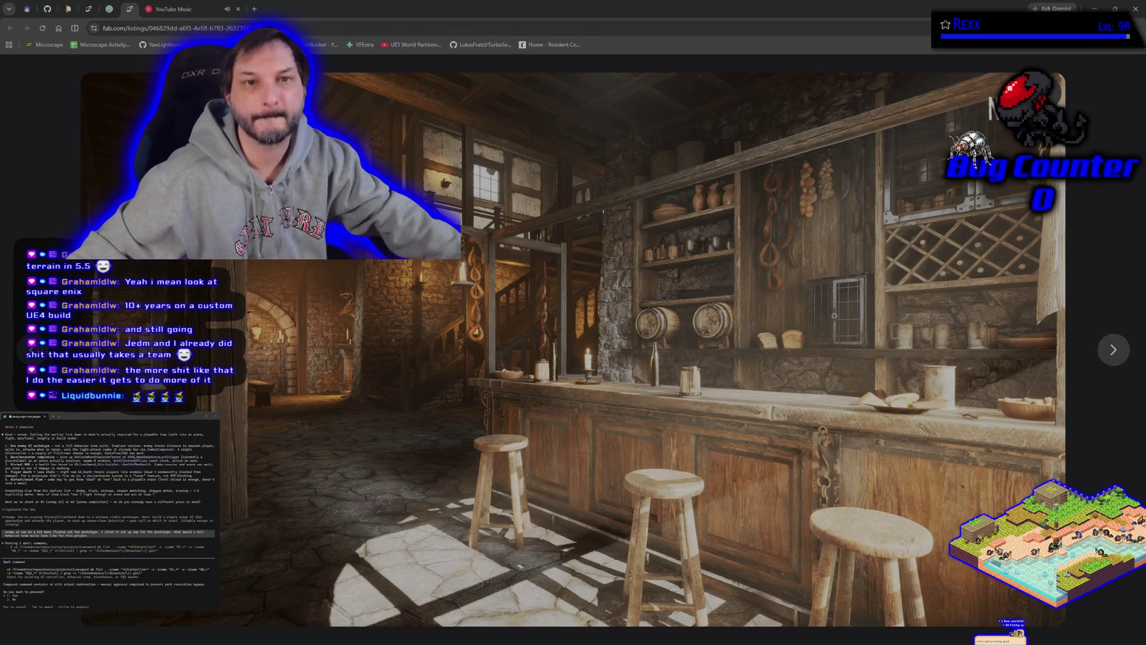
Close the gallery viewer and return to the Unreal Editor window
{"action": "key", "text": "Escape"}
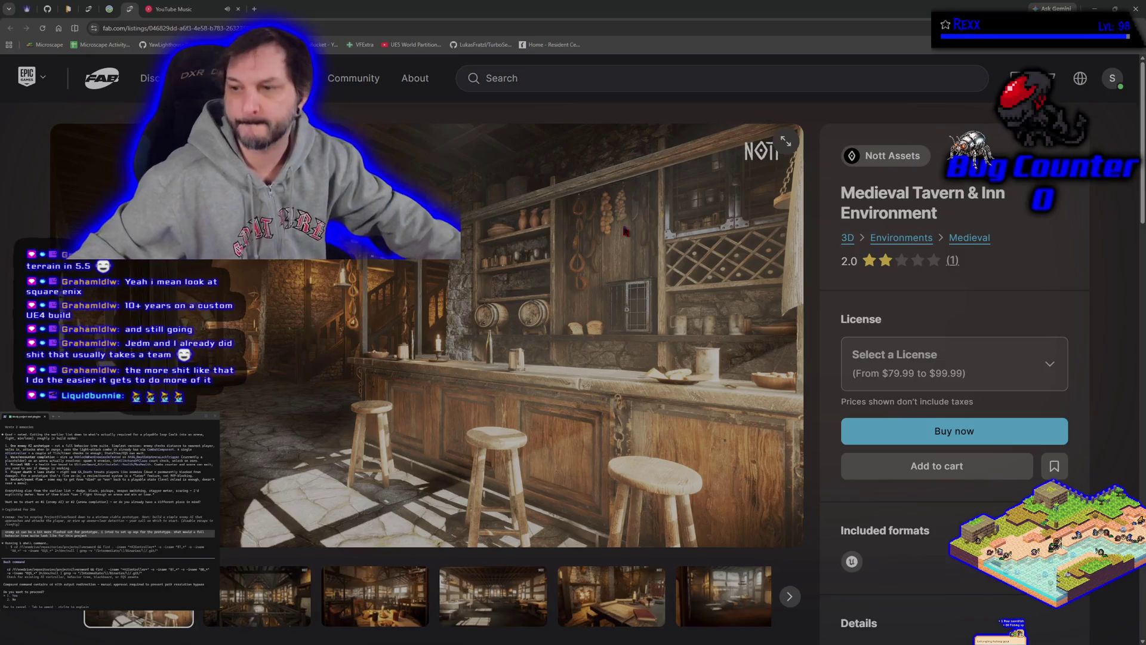
{"action": "key", "text": "ctrl+Tab"}
{"action": "key", "text": "alt+Tab"}
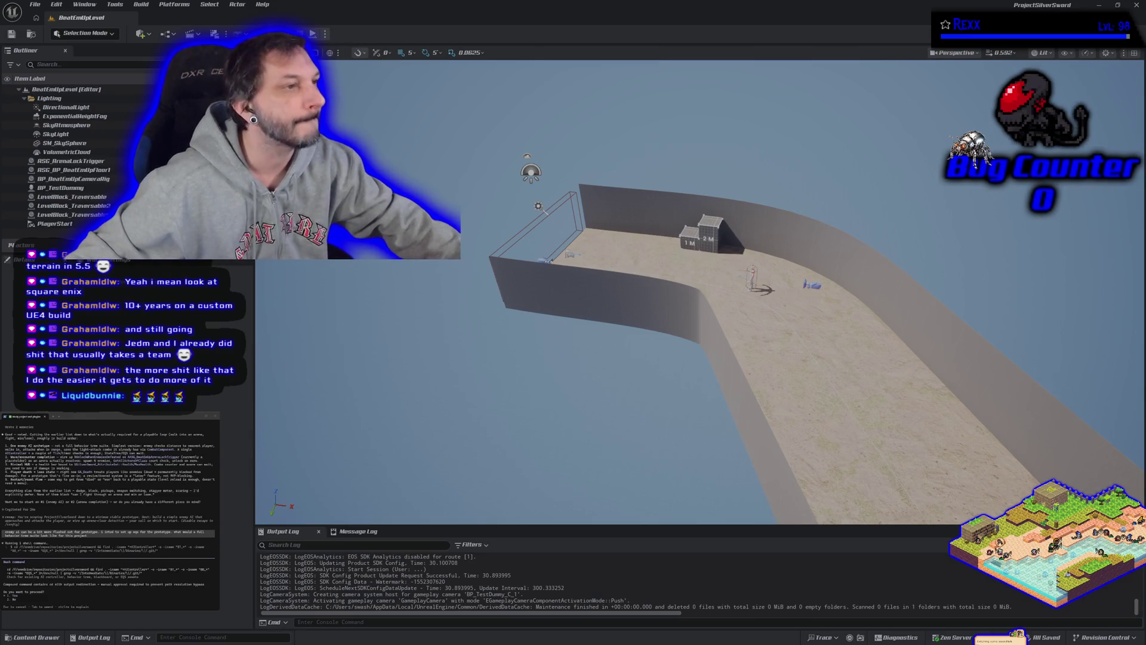
Bring the browser over the editor, centre it, and show the Fab Medieval Tavern listing tab
{"action": "key", "text": "alt+Tab"}
{"action": "left_click_drag", "start_coordinate": [24, 119], "coordinate": [826, 111]}
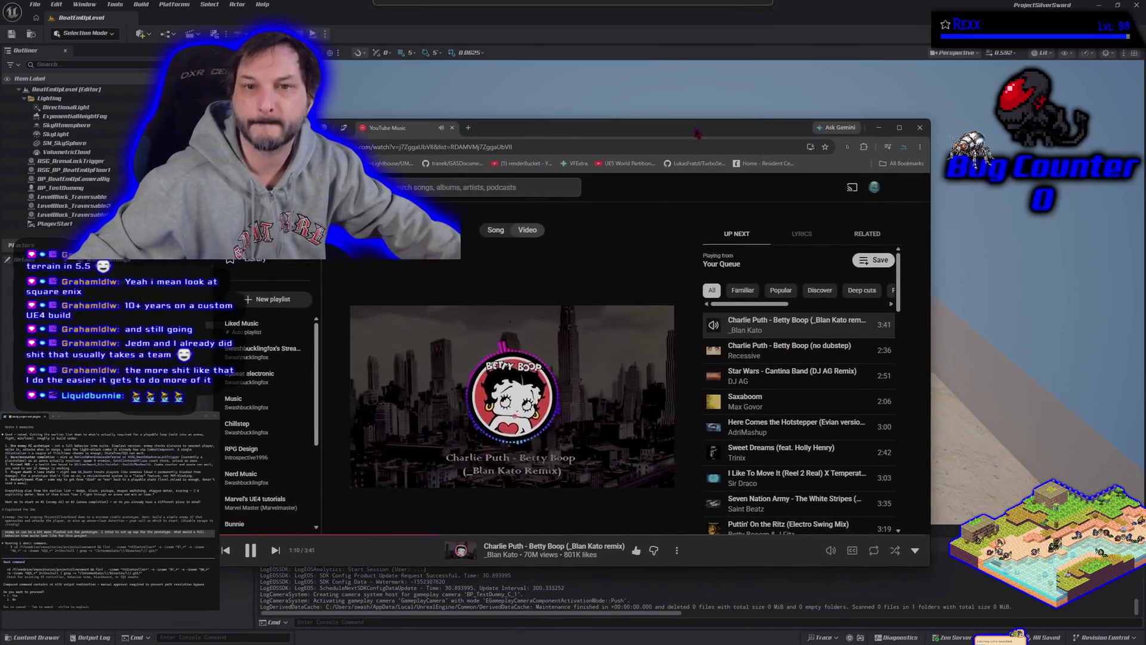
{"action": "left_click", "coordinate": [269, 111]}
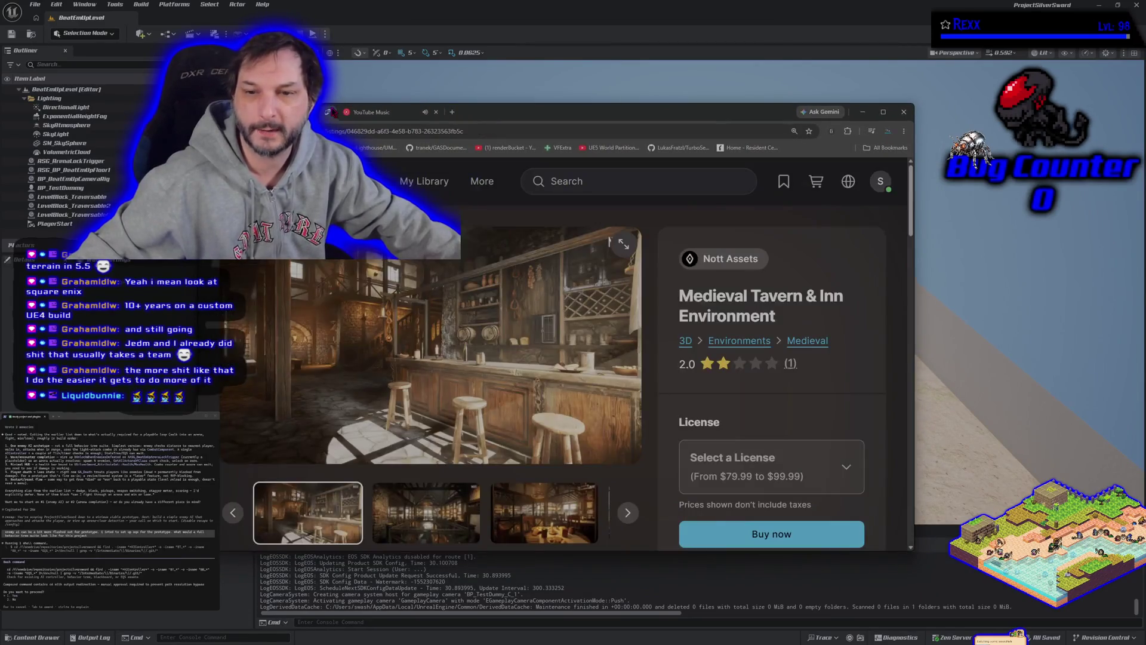
{"action": "left_click_drag", "start_coordinate": [388, 112], "coordinate": [414, 109]}
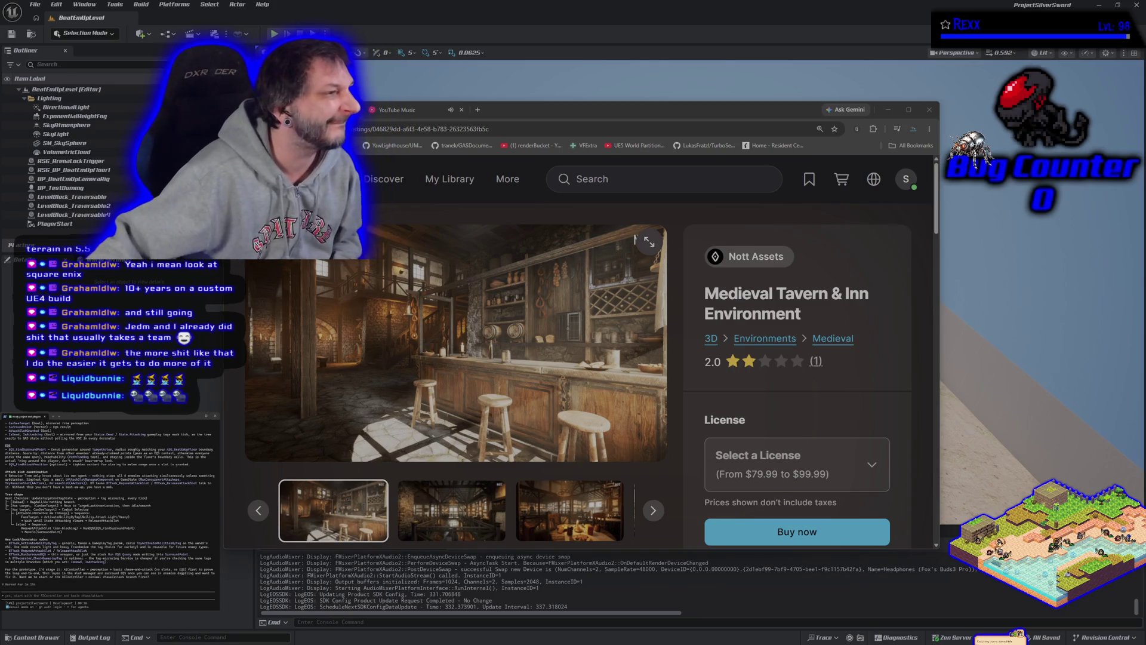
{"action": "scroll", "coordinate": [108, 505], "scroll_direction": "up", "scroll_amount": 2}
Send the assistant a question on whether enemies need object pooling, then open the YouTube Music tab
{"action": "scroll", "coordinate": [107, 504], "scroll_direction": "up", "scroll_amount": 3}
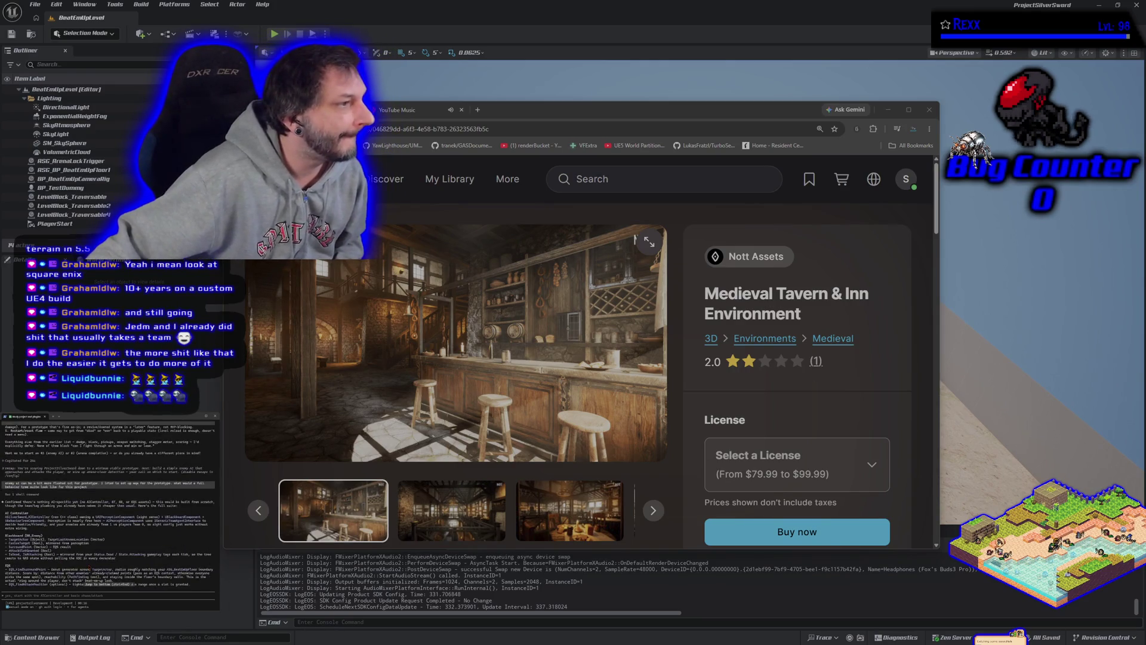
{"action": "scroll", "coordinate": [108, 505], "scroll_direction": "down", "scroll_amount": 1}
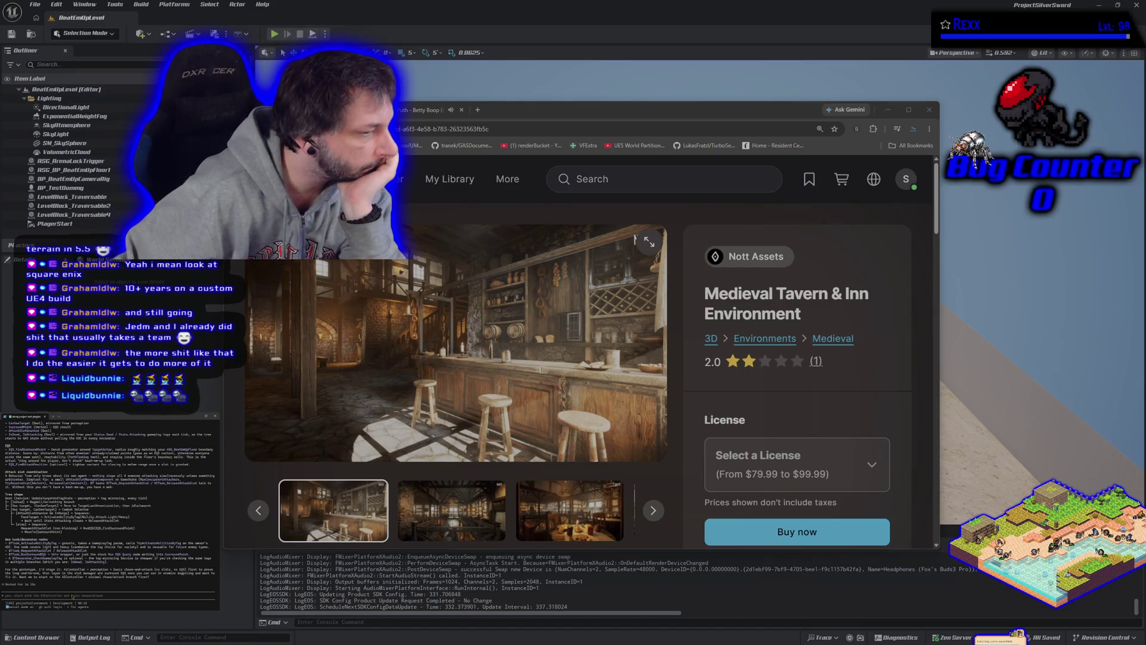
{"action": "key", "text": "Return"}
{"action": "type", "text": "the"}
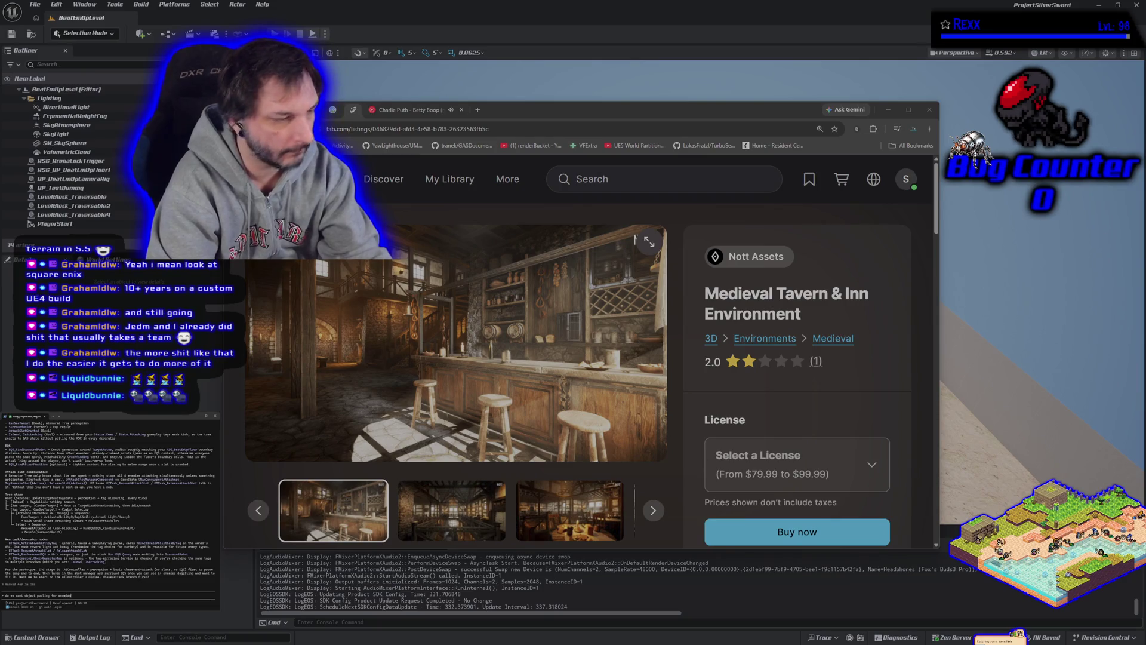
{"action": "key", "text": "Return"}
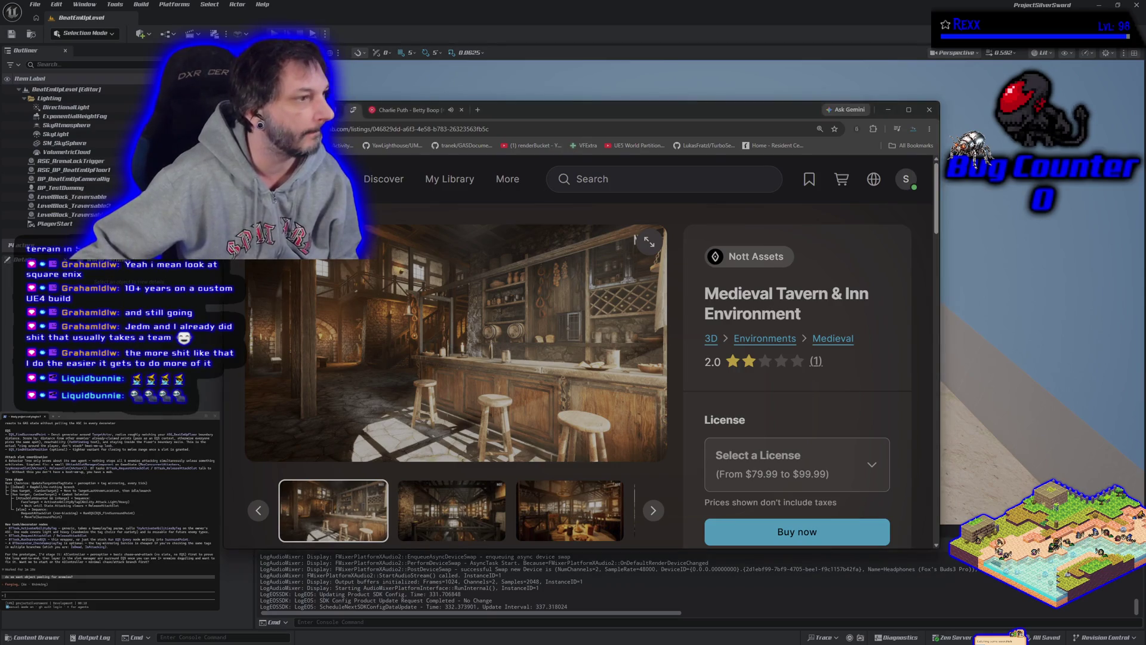
{"action": "key", "text": "alt+Tab"}
{"action": "key", "text": "alt+Tab"}
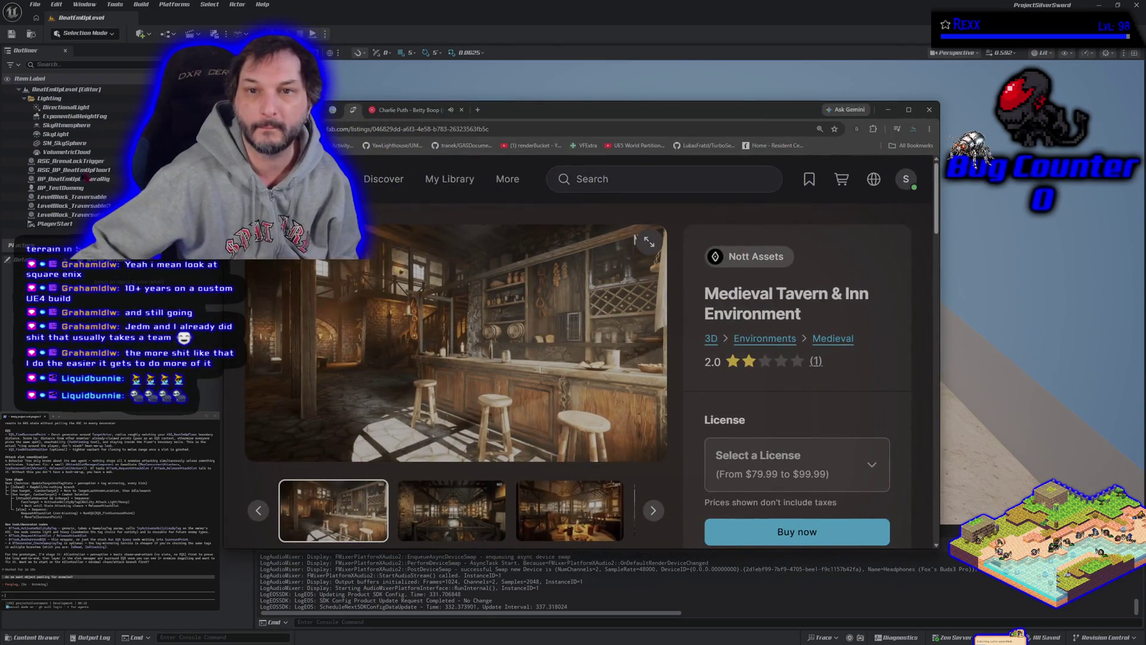
{"action": "left_click", "coordinate": [406, 109]}
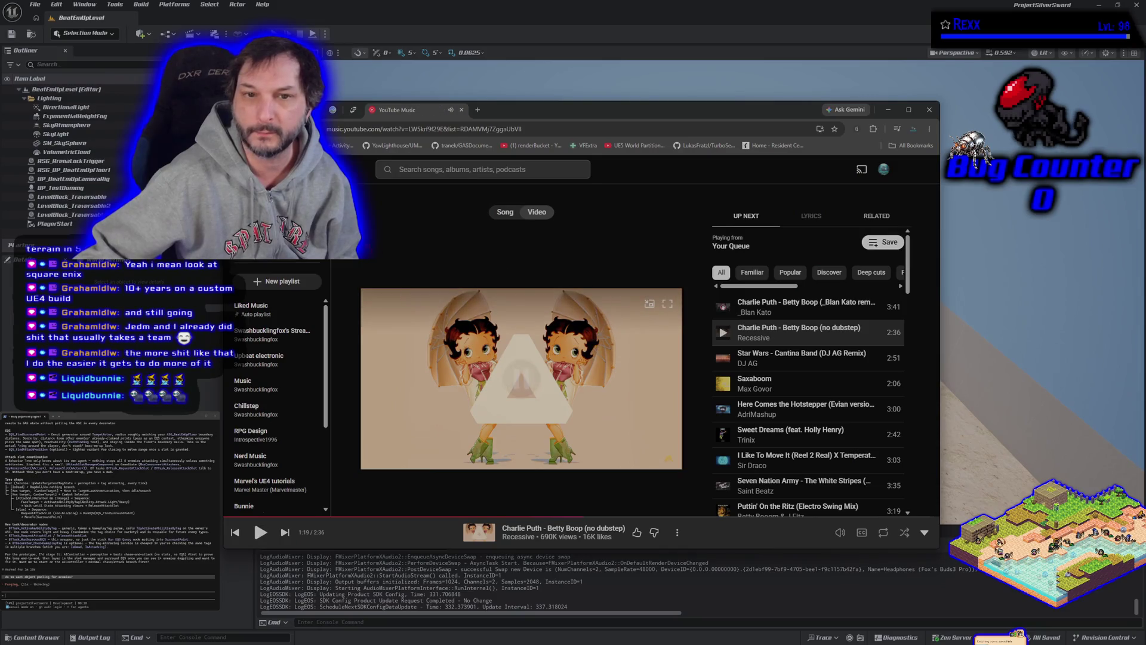
Play 'HD Nightcore - Zelda' from YouTube Music Home, then return to the Fab tavern tab
{"action": "key", "text": "alt+Left"}
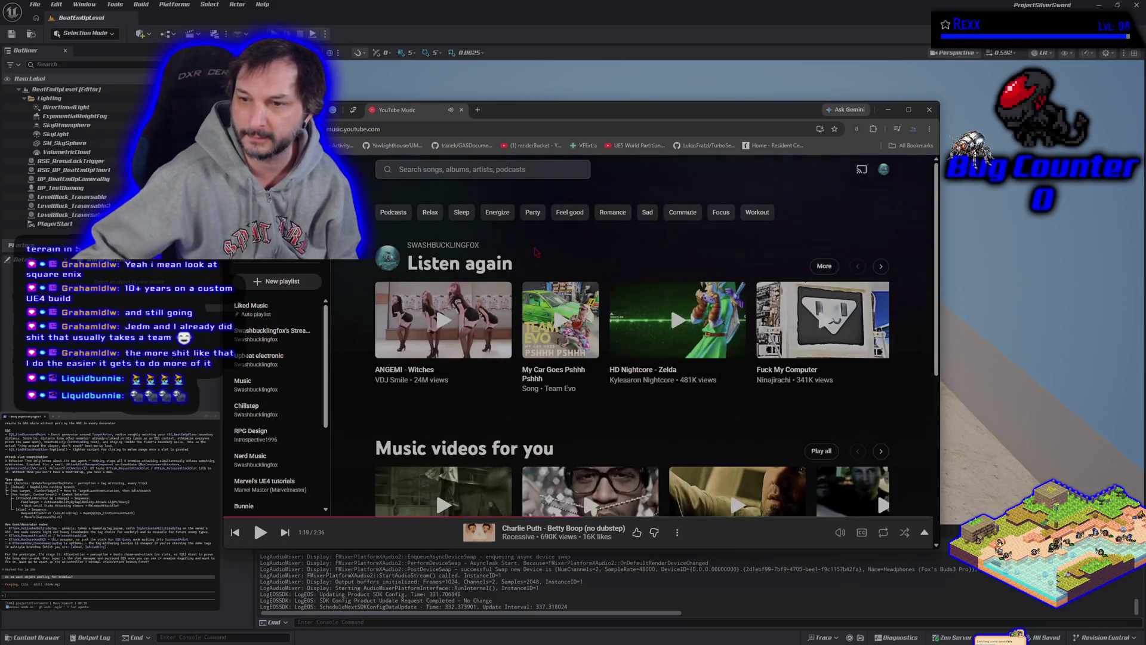
{"action": "left_click", "coordinate": [677, 320]}
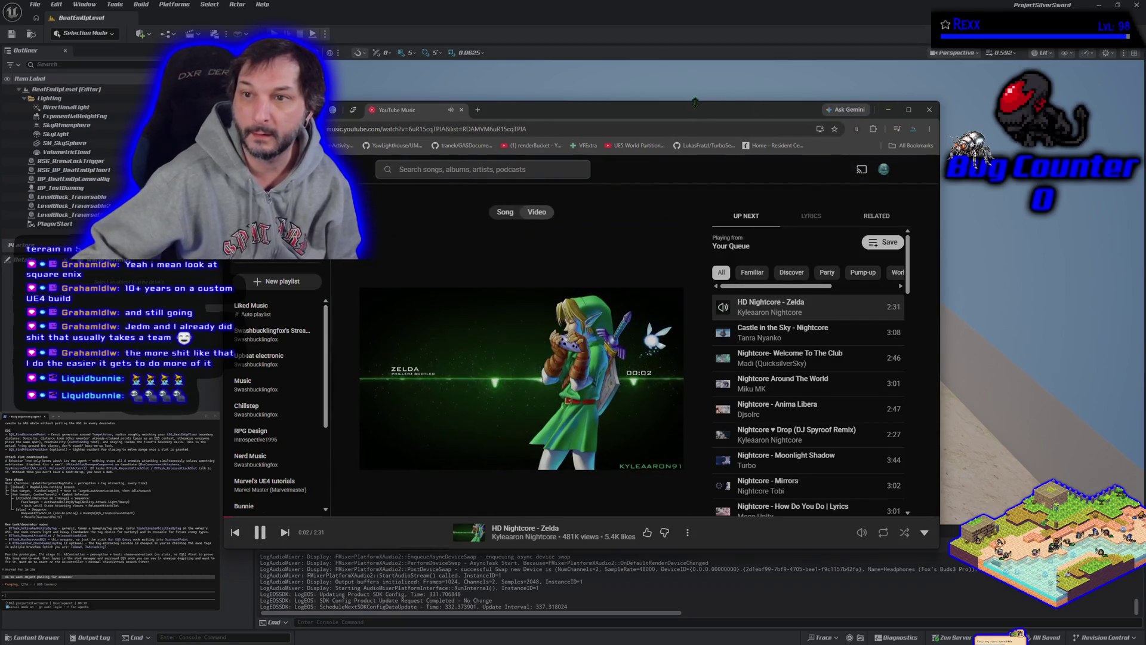
{"action": "left_click", "coordinate": [354, 111]}
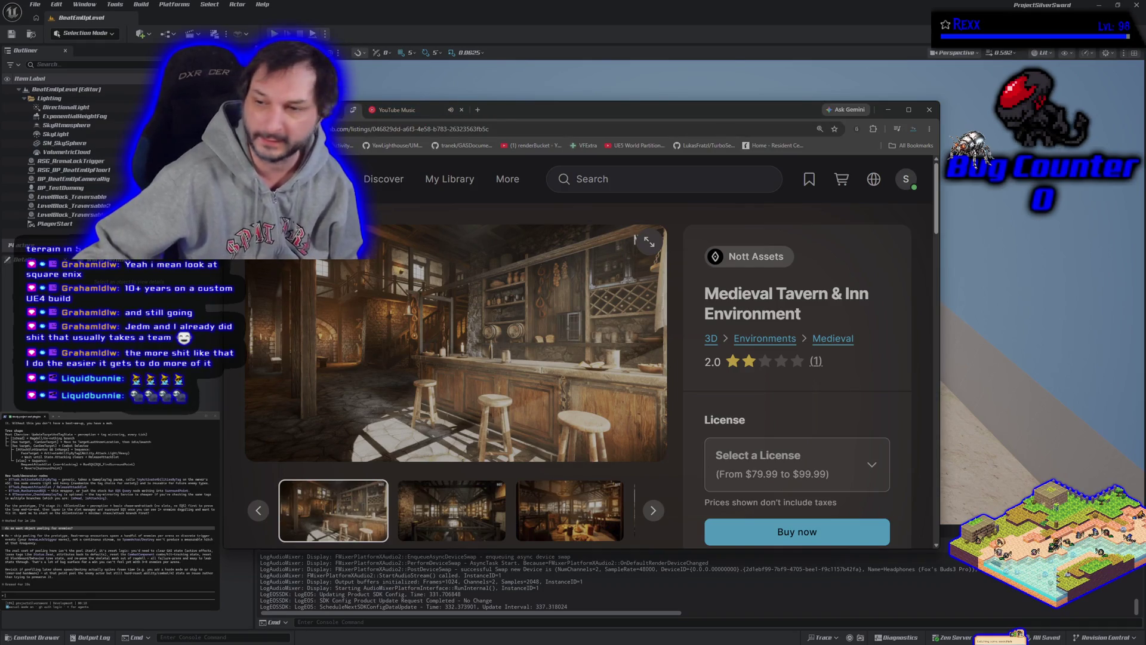
Ask the assistant for a detailed enemy spawn plan, then minimize the browser to reveal the level
{"action": "key", "text": "alt+Tab"}
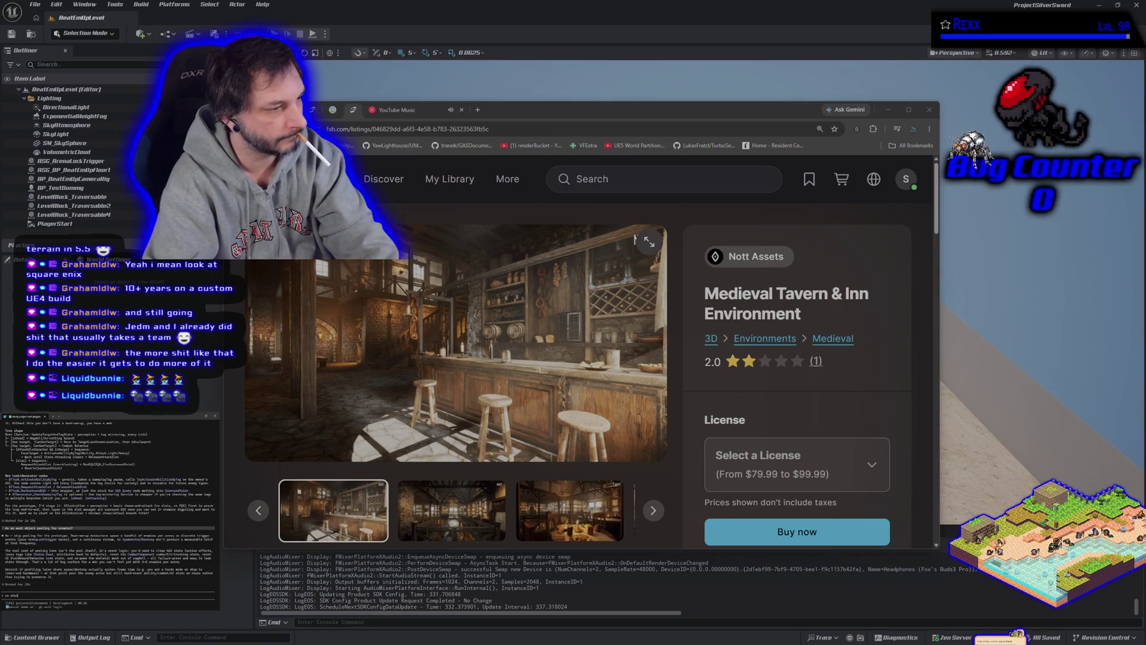
{"action": "type", "text": "in d"}
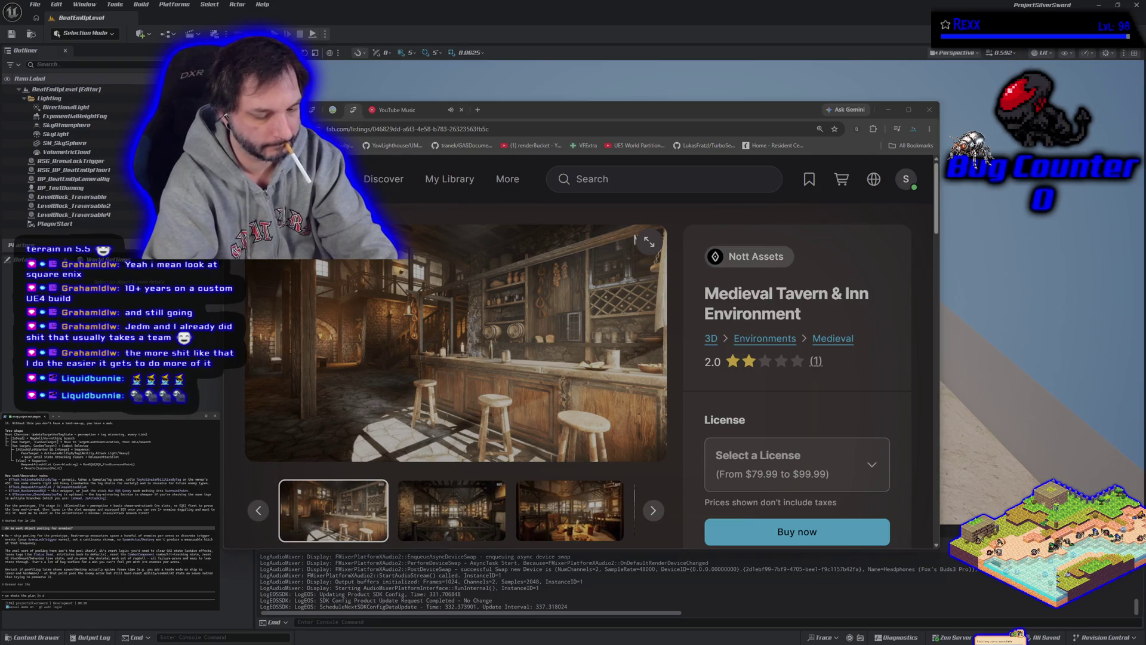
{"action": "type", "text": "etail"}
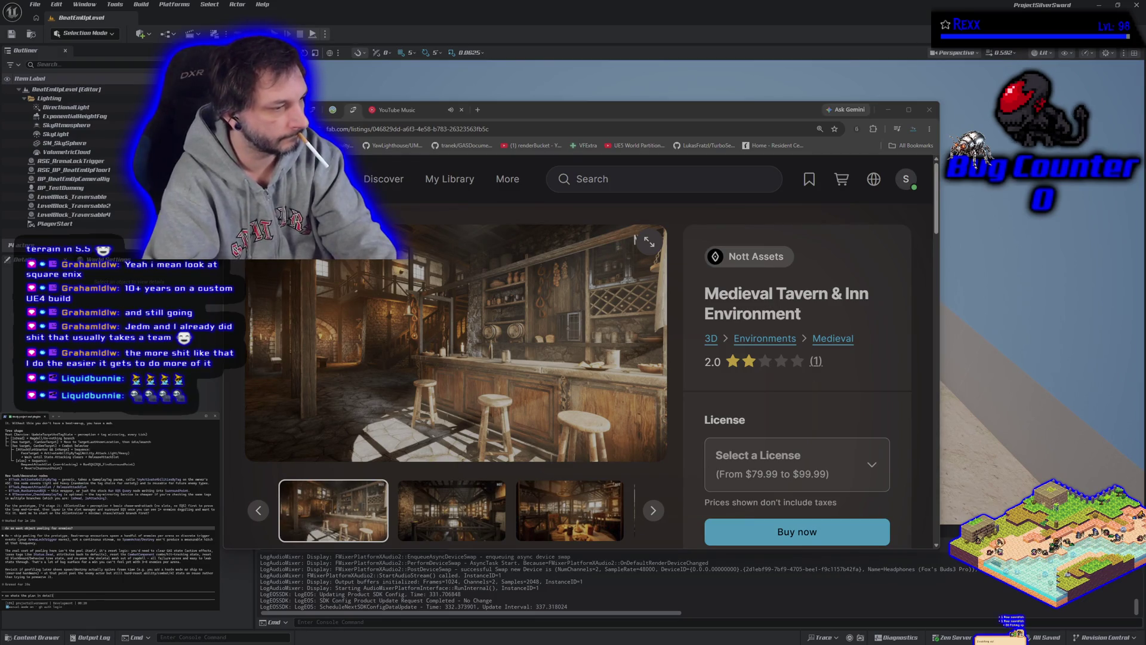
{"action": "type", "text": " for e"}
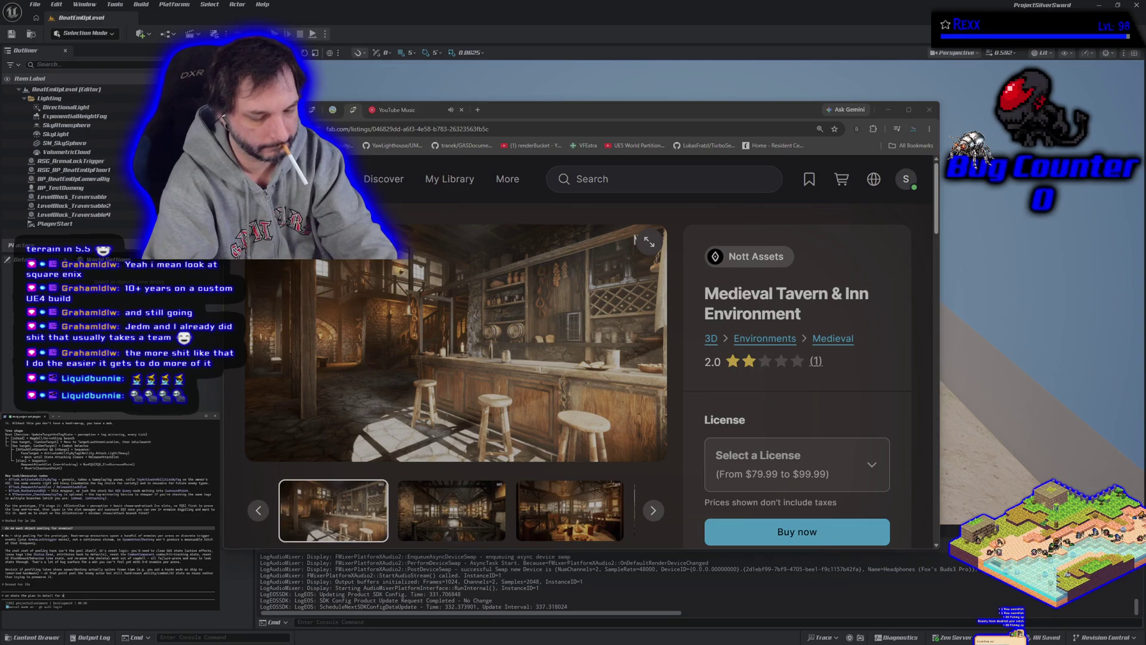
{"action": "type", "text": "nemy spawning and ai"}
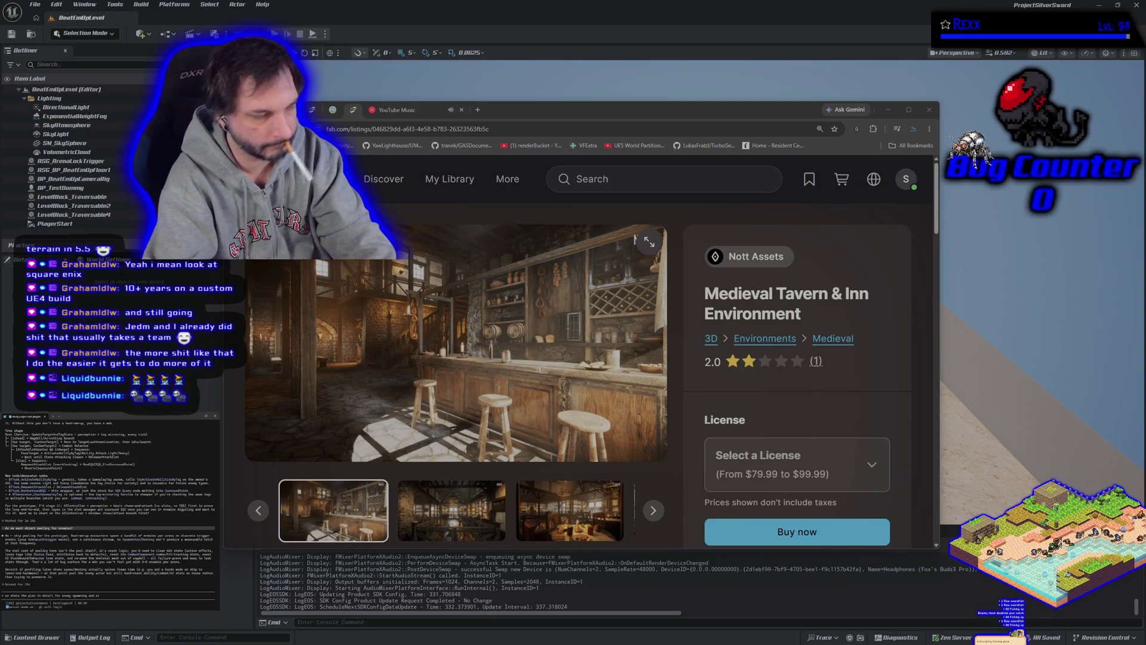
{"action": "key", "text": "Return"}
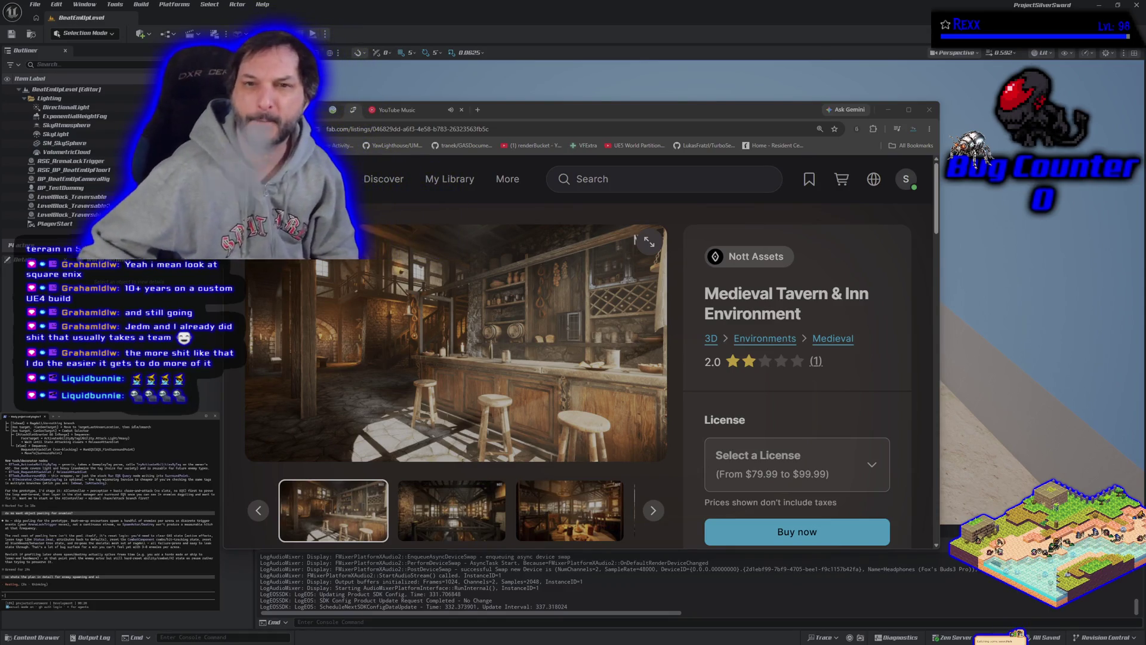
{"action": "left_click", "coordinate": [423, 110]}
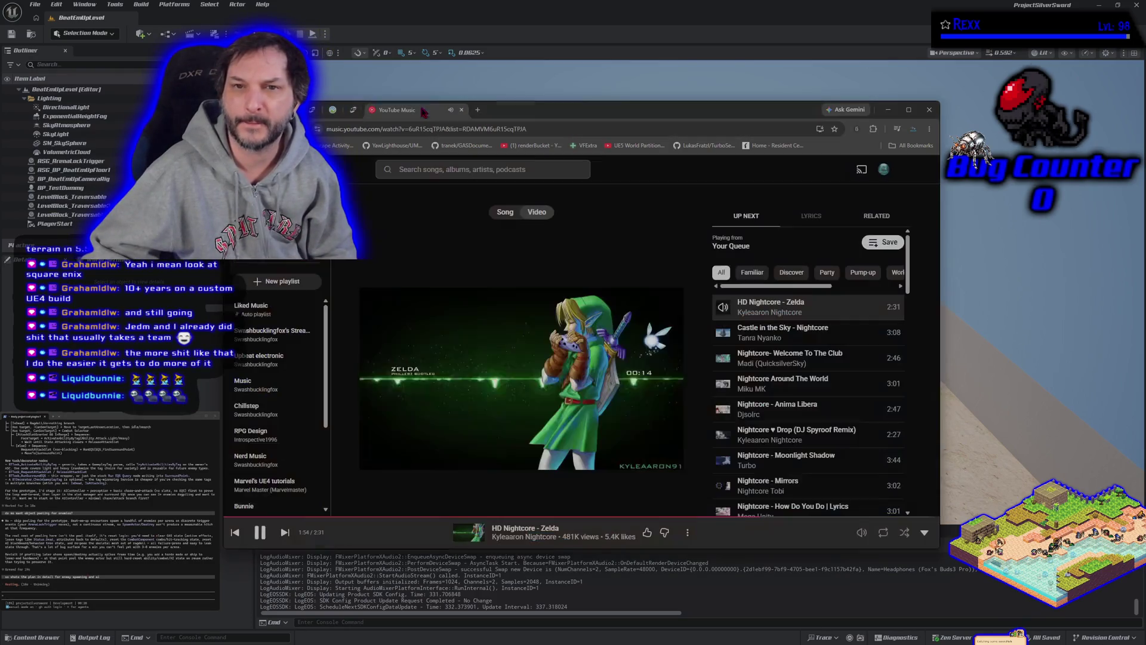
{"action": "left_click", "coordinate": [888, 109]}
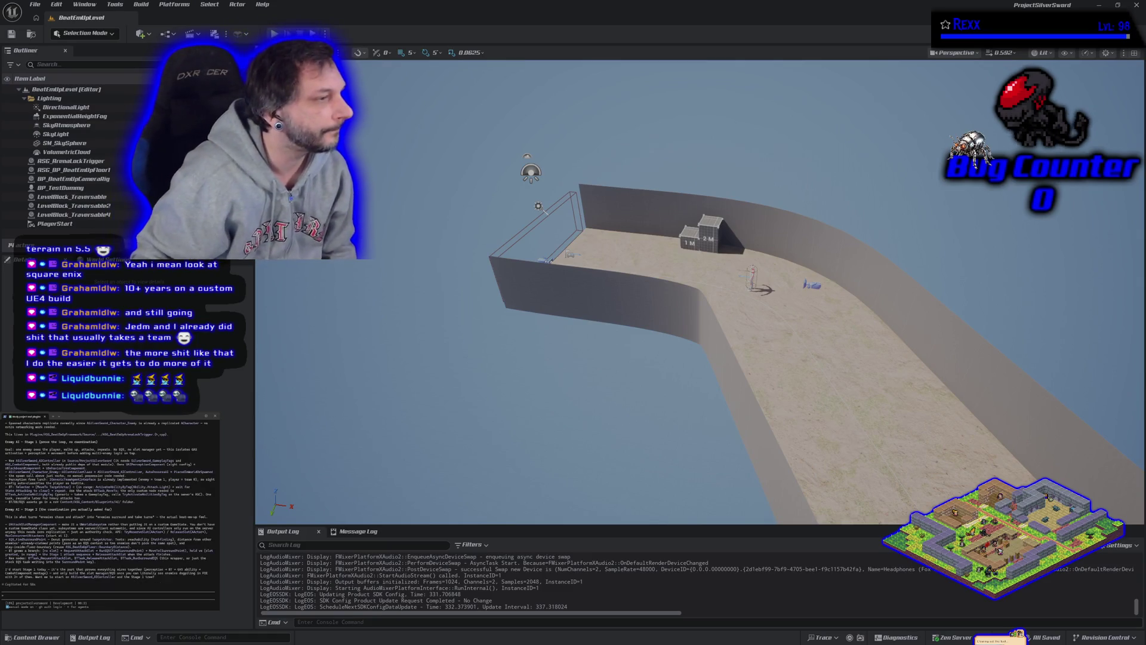
Tell the assistant 'asi, start on the AIController and Stage 1 tree' and scroll through its staged plan
{"action": "type", "text": "asi, start on the AIController and Stage 1 tree"}
{"action": "scroll", "coordinate": [110, 504], "scroll_direction": "up", "scroll_amount": 5}
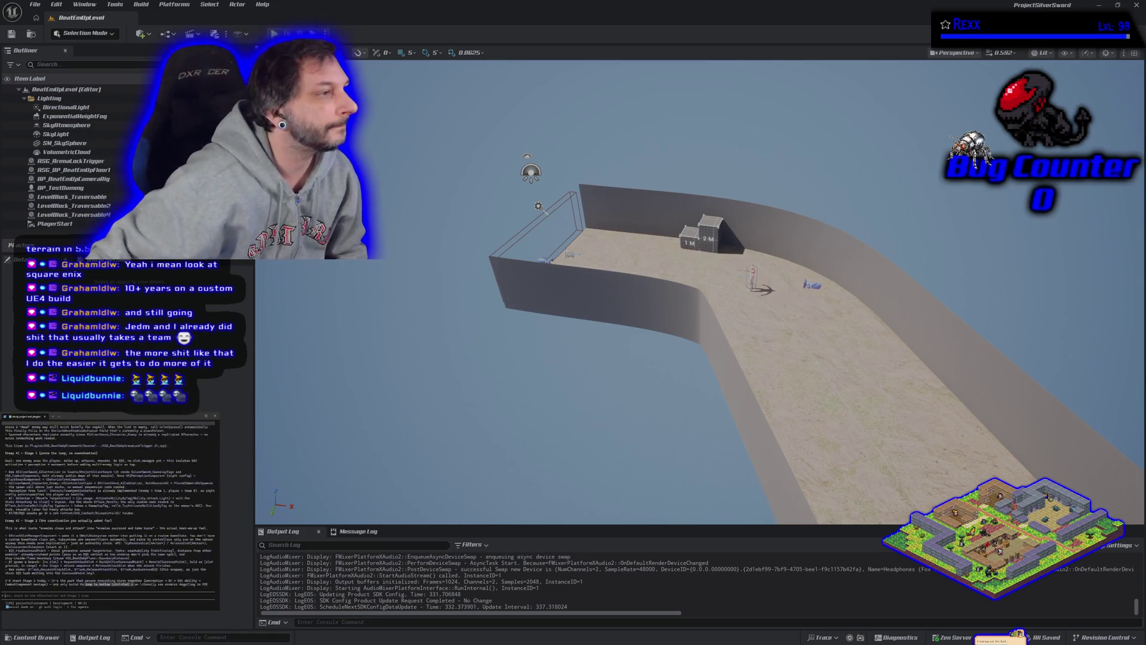
{"action": "scroll", "coordinate": [87, 545], "scroll_direction": "down", "scroll_amount": 1}
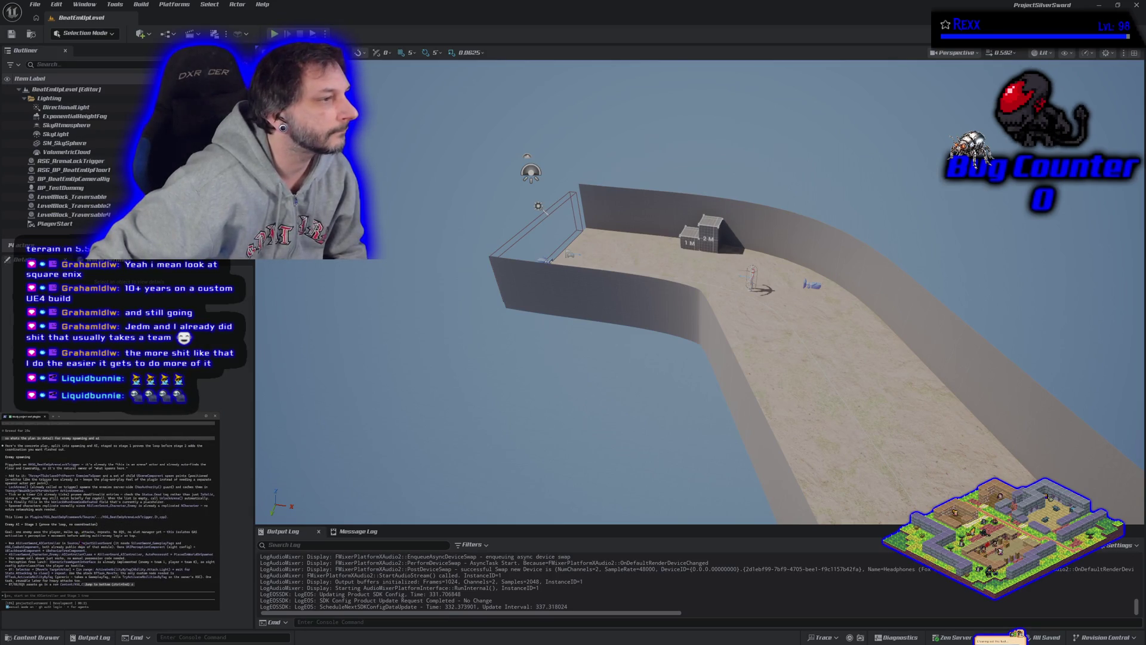
{"action": "scroll", "coordinate": [82, 544], "scroll_direction": "down", "scroll_amount": 1}
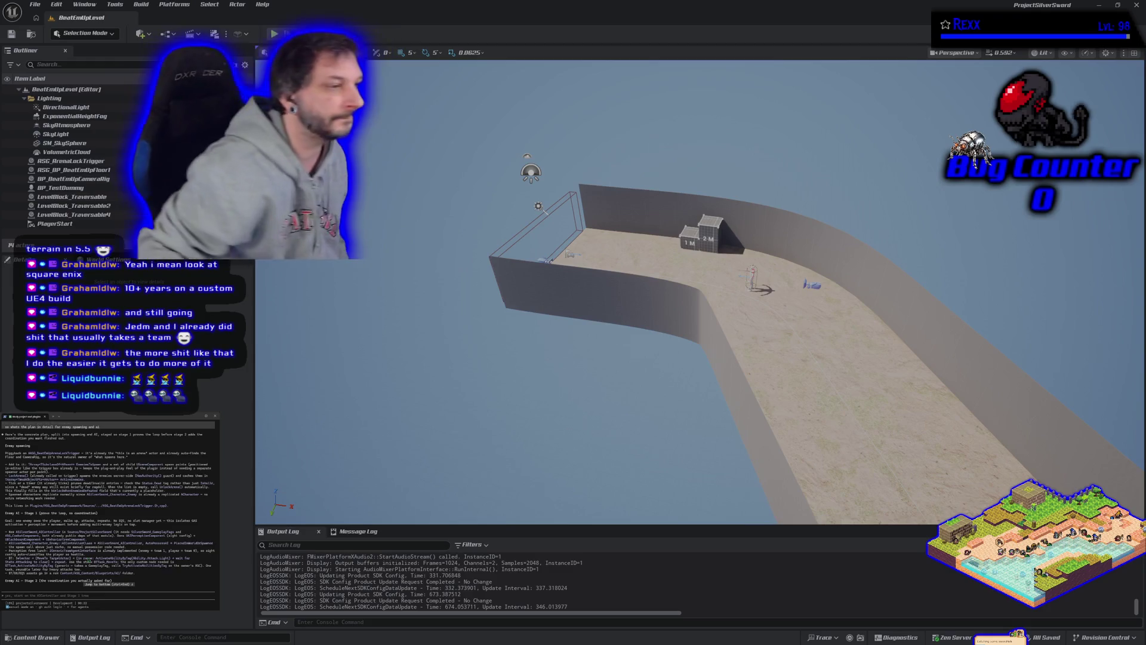
{"action": "scroll", "coordinate": [108, 505], "scroll_direction": "up", "scroll_amount": 2}
Message the assistant about existing plugins to reuse, adding 'they're in Plugins now, take a look'
{"action": "scroll", "coordinate": [109, 505], "scroll_direction": "down", "scroll_amount": 3}
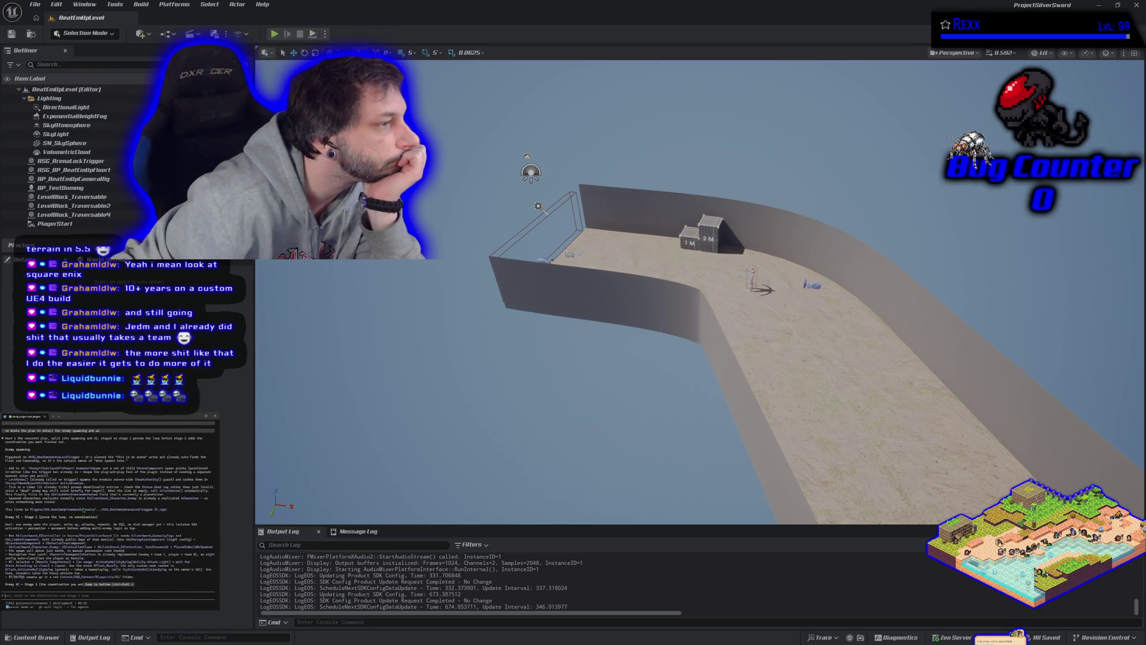
{"action": "scroll", "coordinate": [84, 510], "scroll_direction": "down", "scroll_amount": 2}
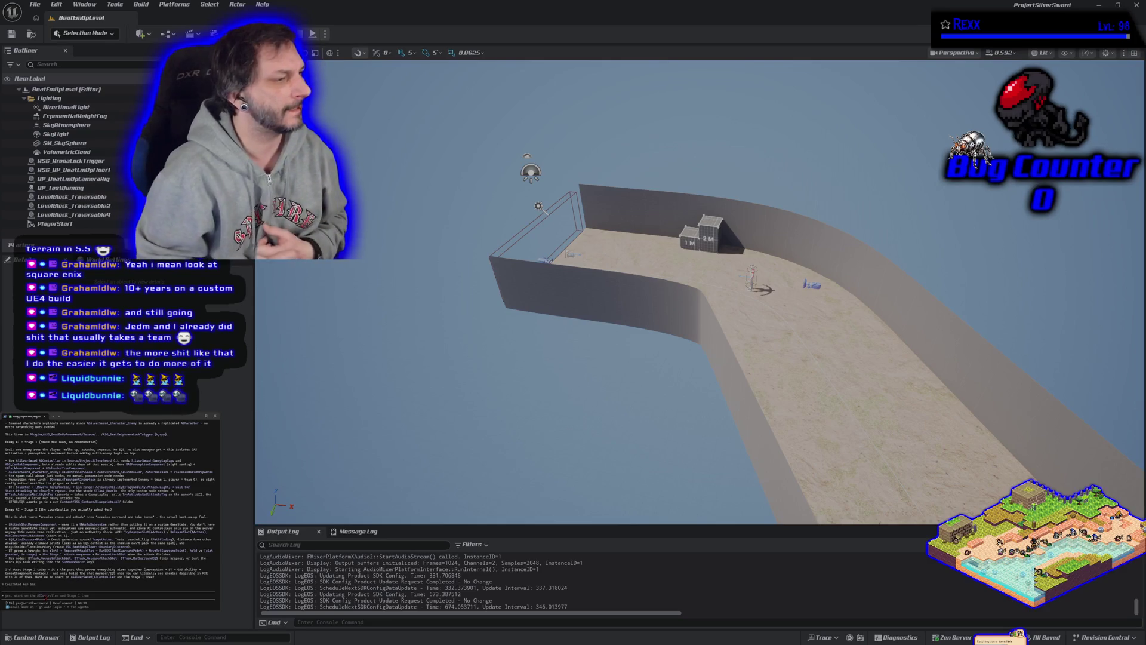
{"action": "type", "text": "I have a b"}
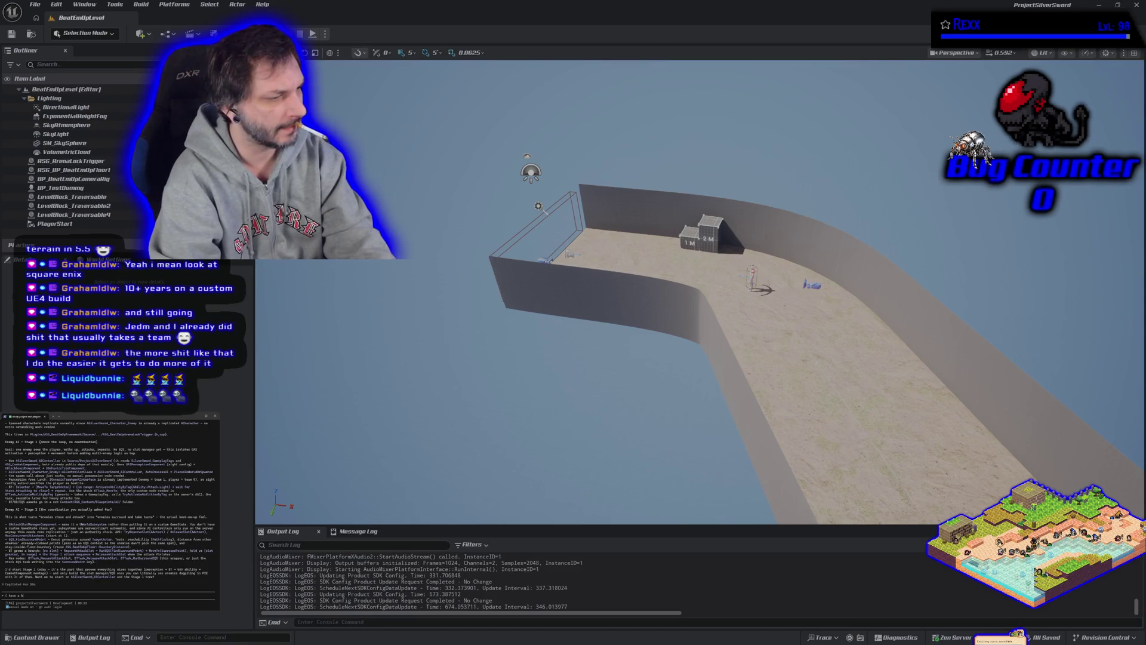
{"action": "type", "text": "asic pl"}
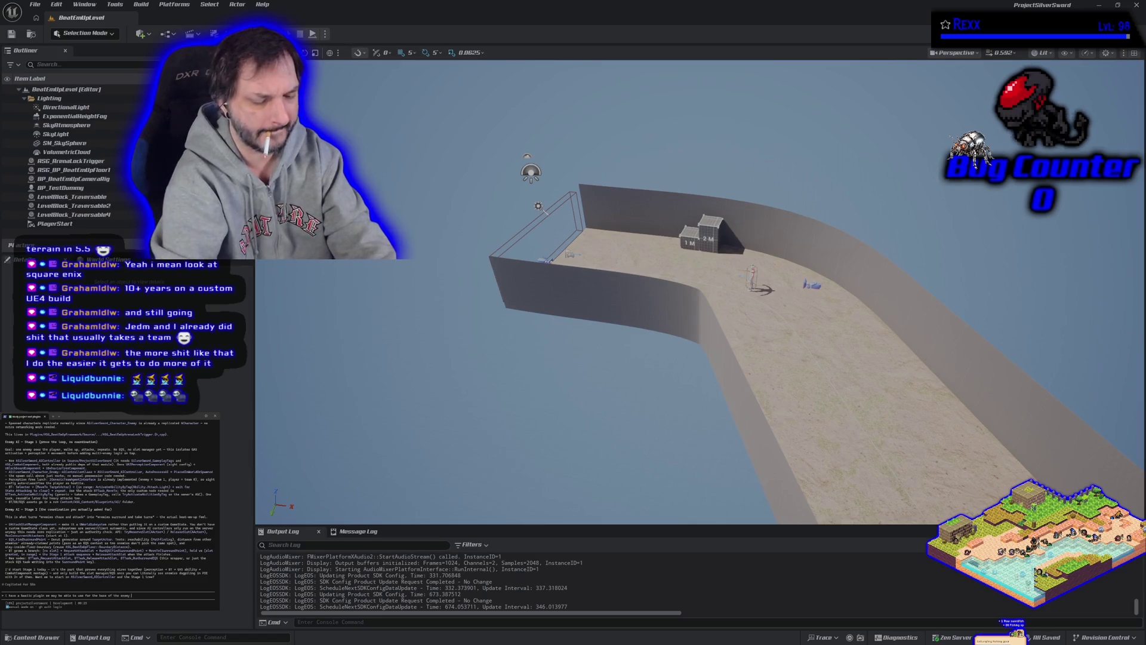
{"action": "type", "text": "er and another plugin we may want to us"}
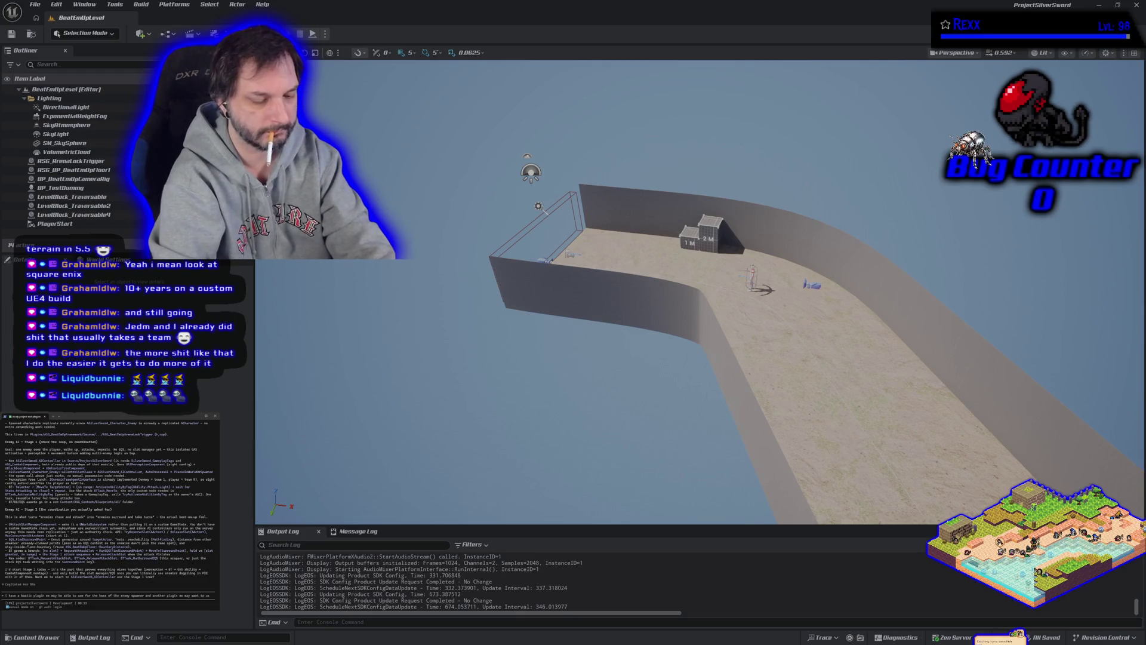
{"action": "type", "text": "e as the base for ai"}
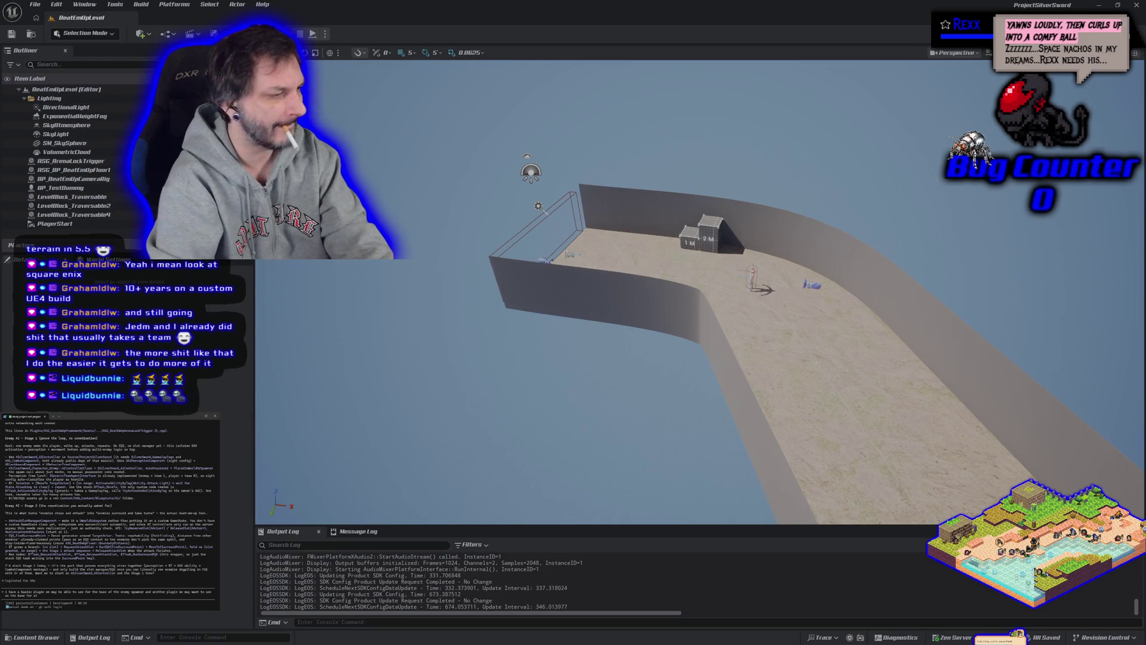
{"action": "key", "text": "Return"}
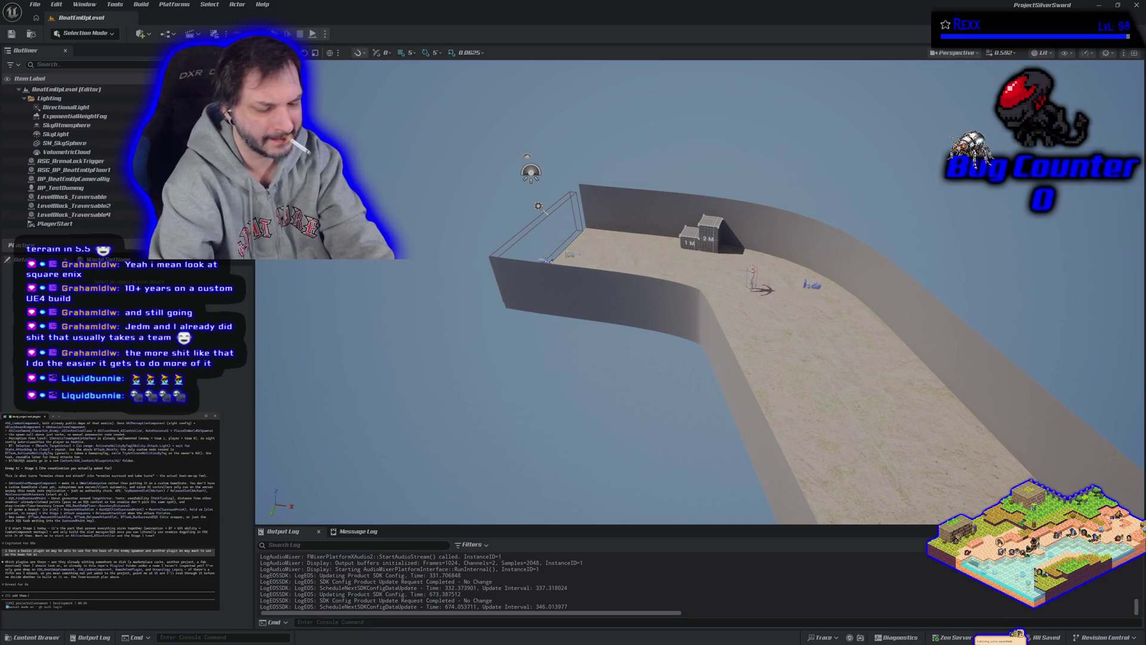
{"action": "type", "text": "ng o"}
{"action": "key", "text": "Return"}
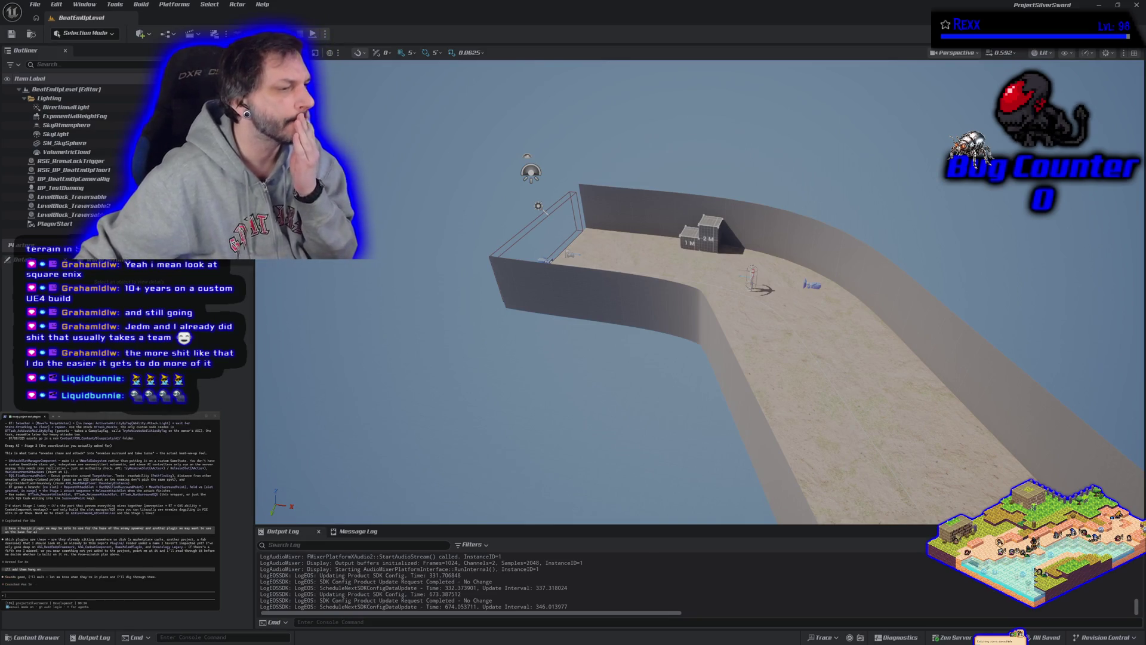
{"action": "type", "text": "they're in Plugins now, take a look"}
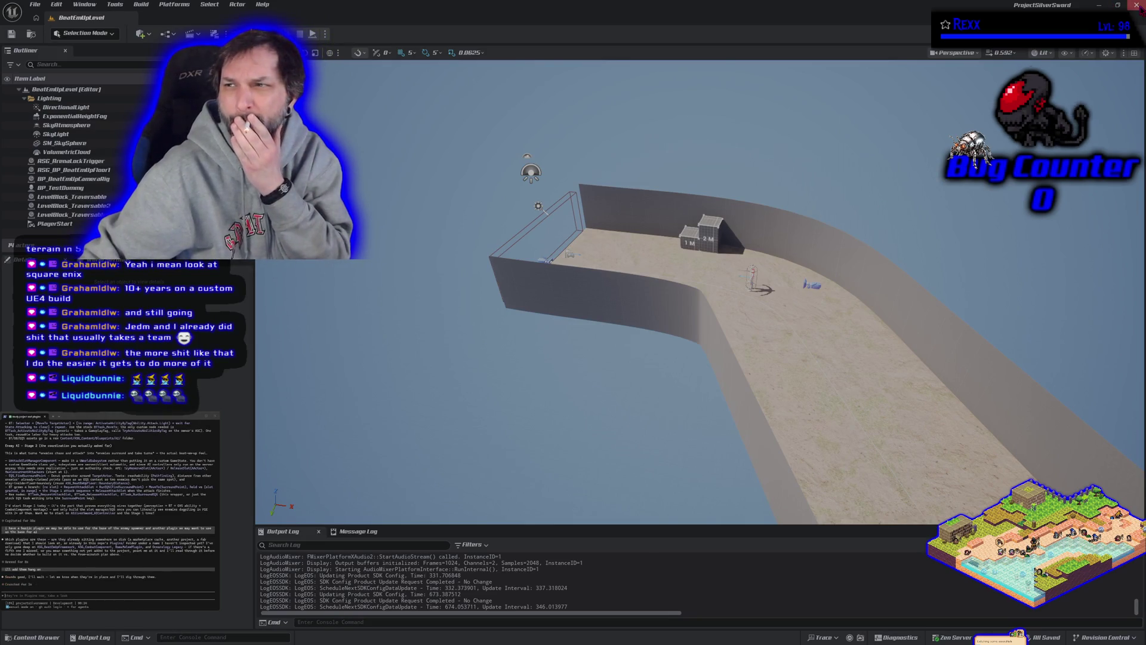
Close Unreal Editor and open File Explorer to the Repositories folder
{"action": "left_click", "coordinate": [1137, 5]}
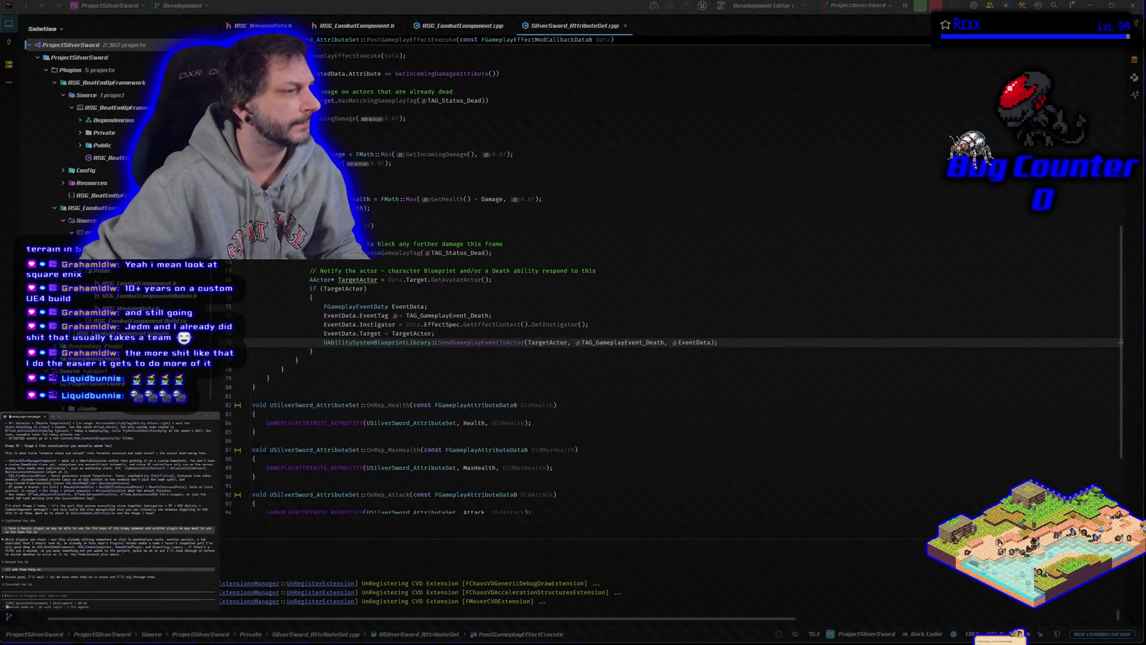
{"action": "key", "text": "super+e"}
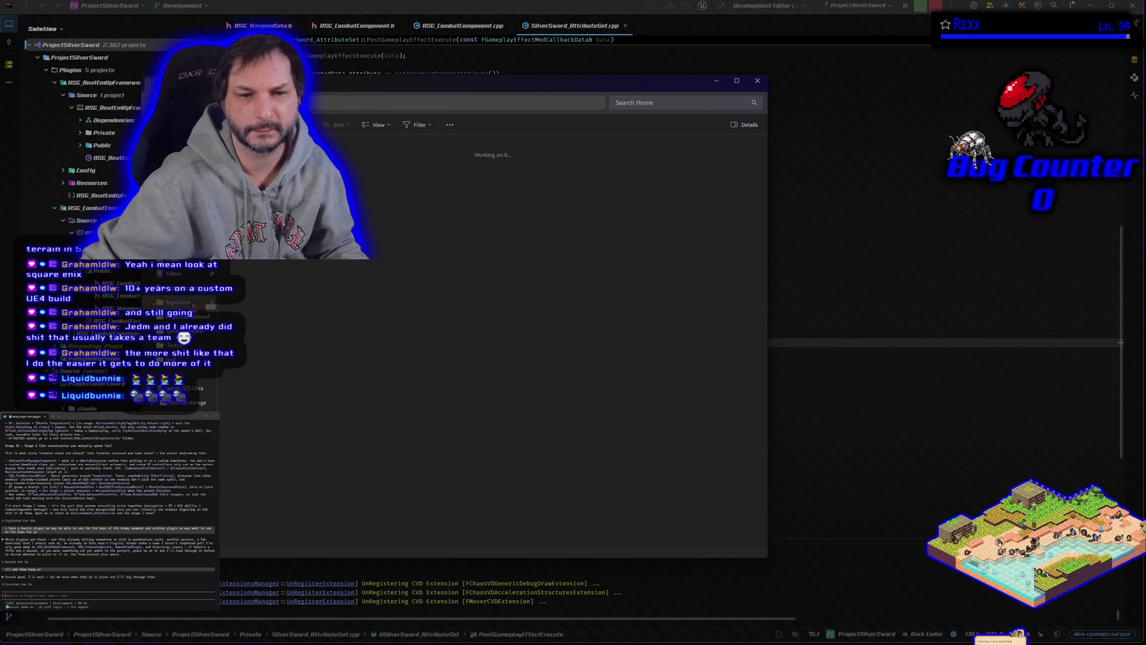
{"action": "left_click", "coordinate": [193, 305]}
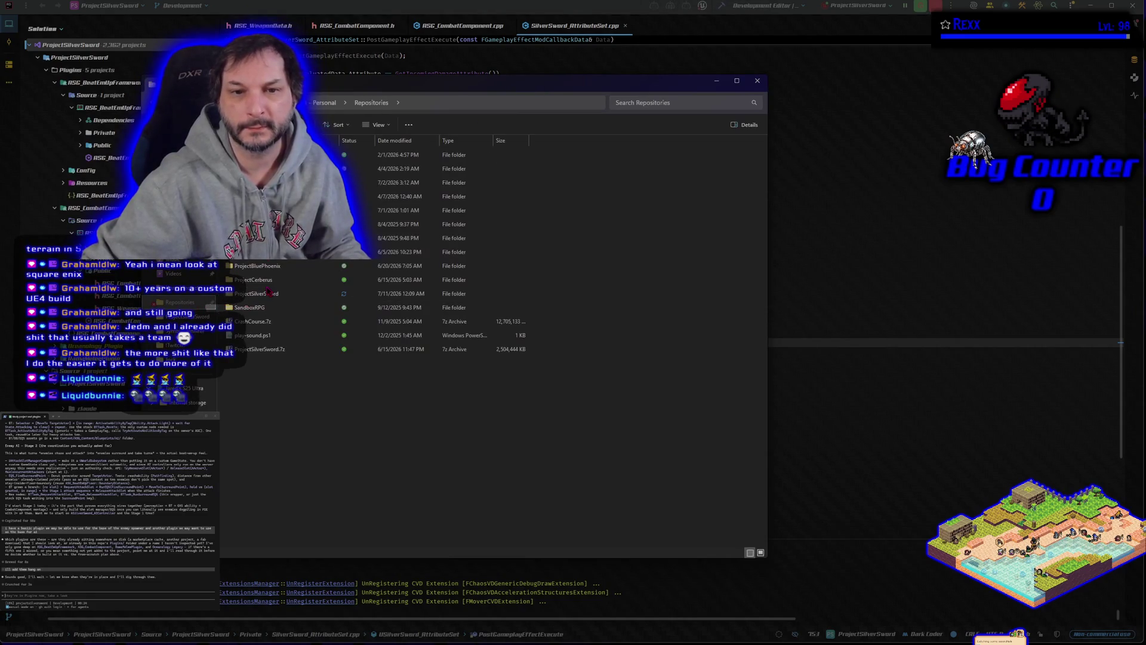
Open ProjectCerberus\Plugins and select the plugin folders to copy
{"action": "double_click", "coordinate": [270, 279]}
{"action": "double_click", "coordinate": [310, 182]}
{"action": "double_click", "coordinate": [242, 280]}
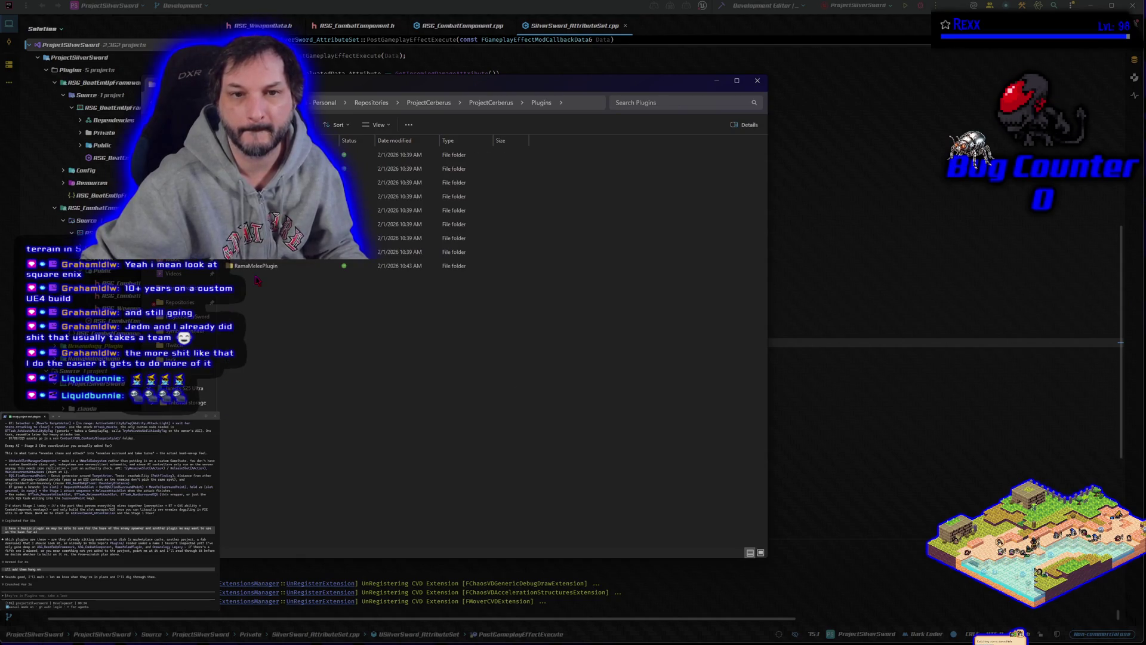
{"action": "left_click", "coordinate": [287, 154]}
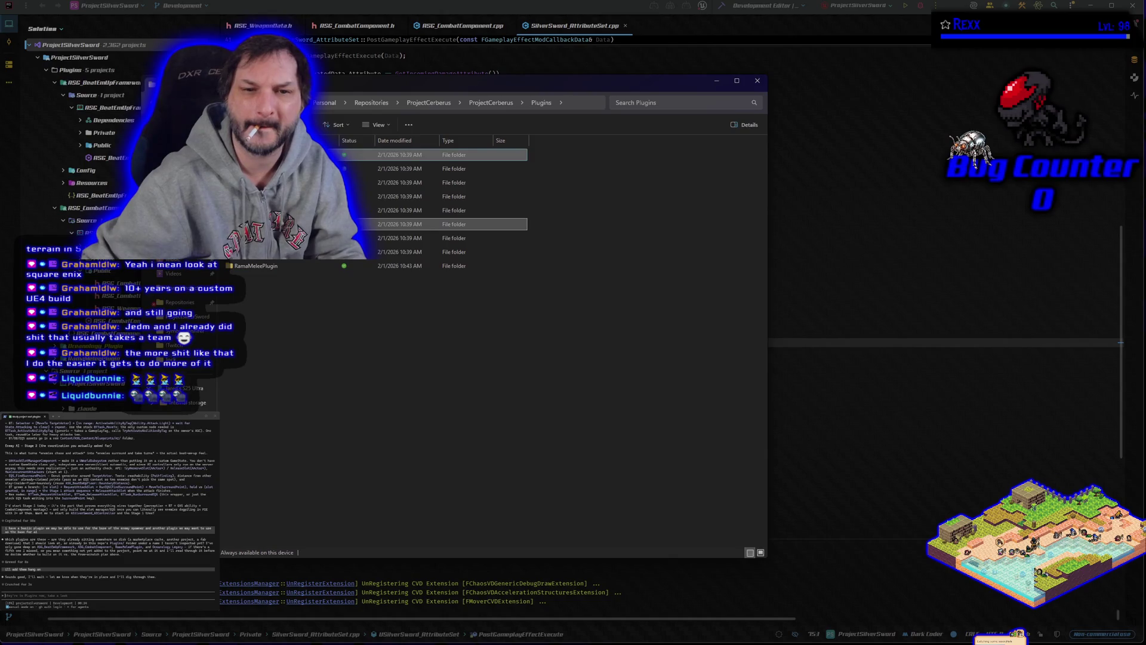
{"action": "right_click", "coordinate": [275, 224]}
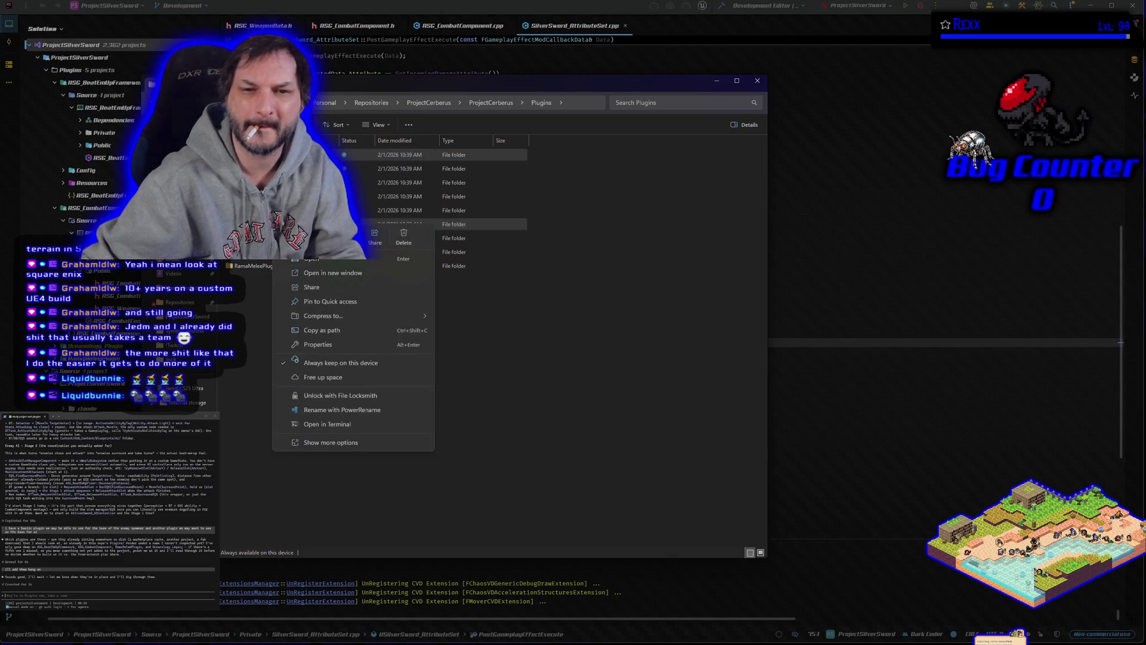
{"action": "key", "text": "Escape"}
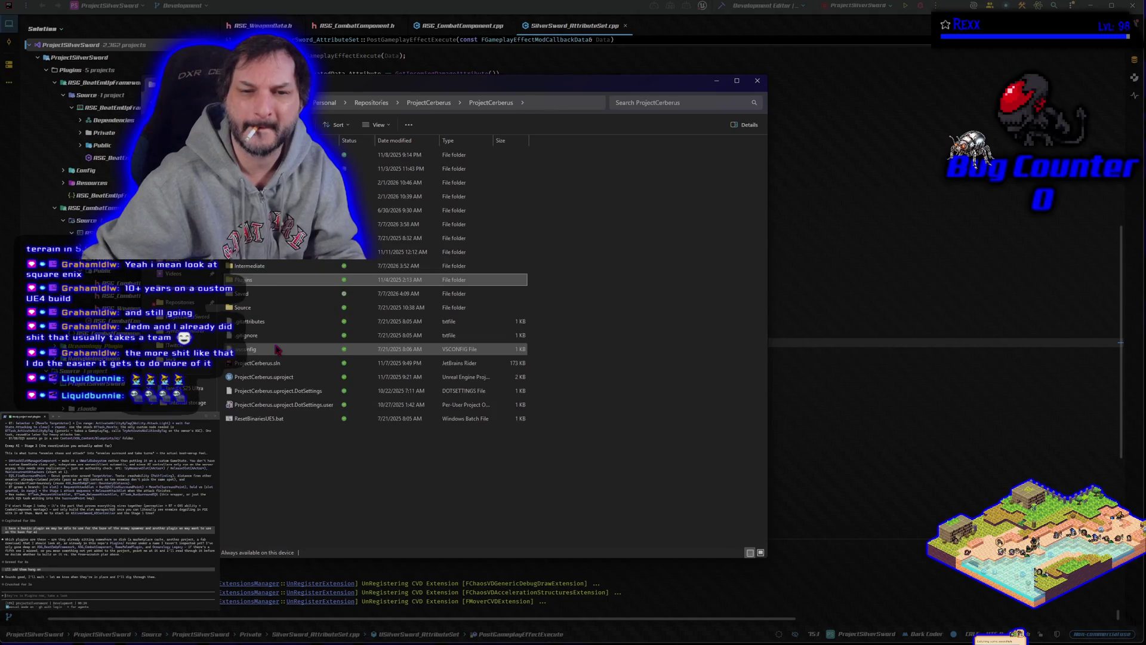
Paste the plugin folders into ProjectSilverSword\Plugins and send the assistant a note about them
{"action": "key", "text": "alt+Up"}
{"action": "key", "text": "alt+Up"}
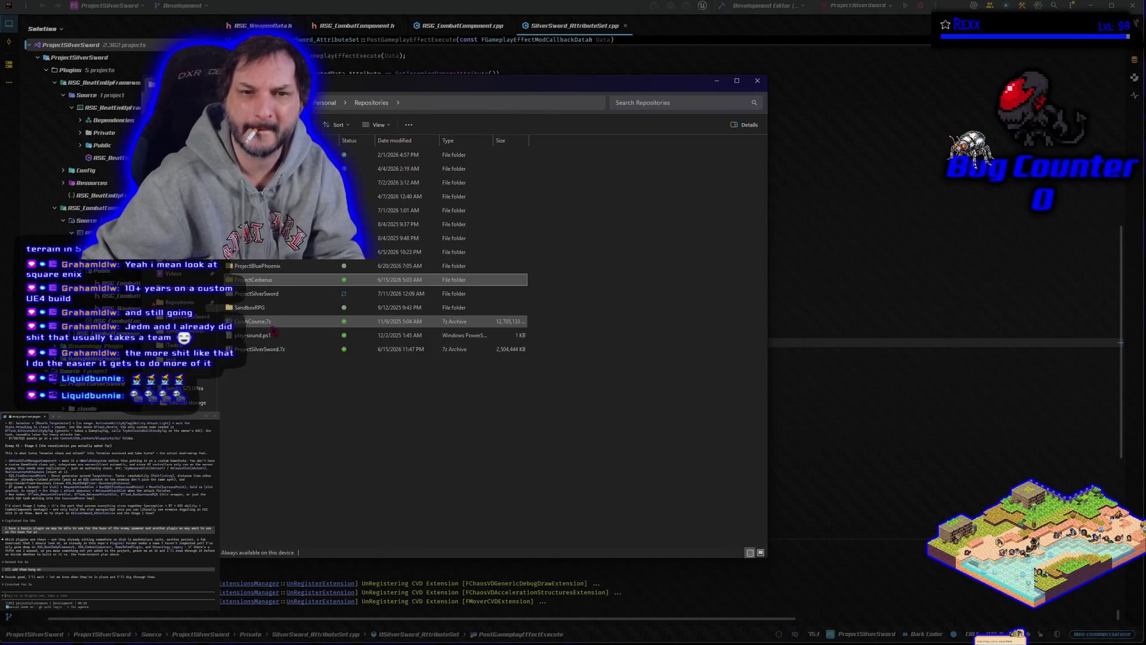
{"action": "double_click", "coordinate": [268, 293]}
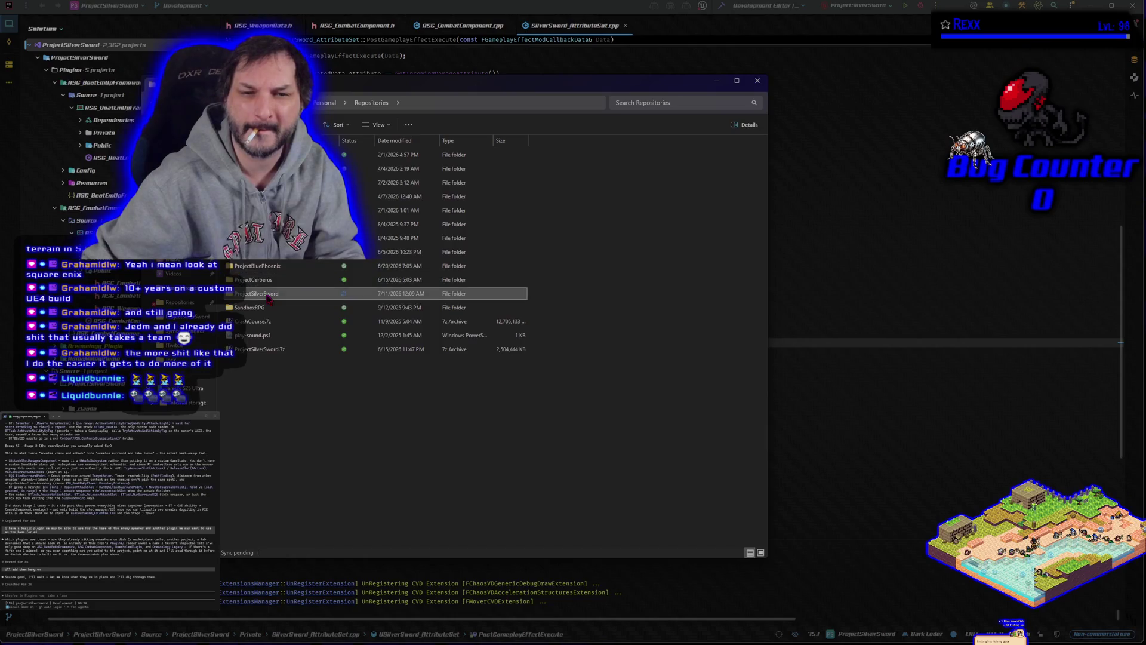
{"action": "double_click", "coordinate": [264, 309]}
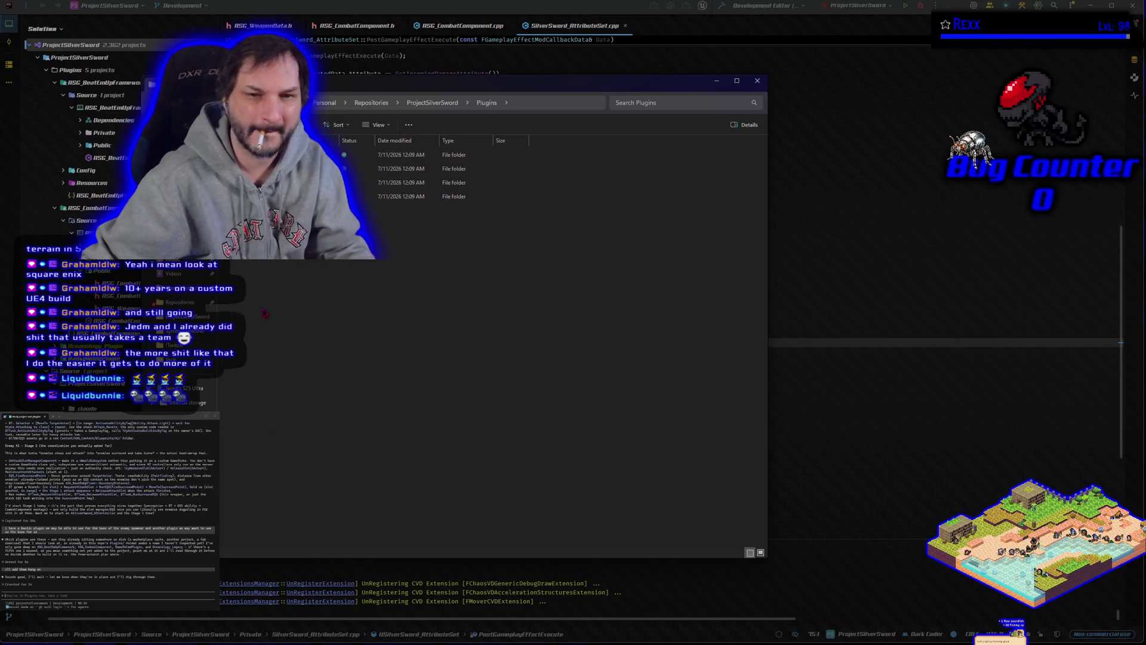
{"action": "key", "text": "ctrl+v"}
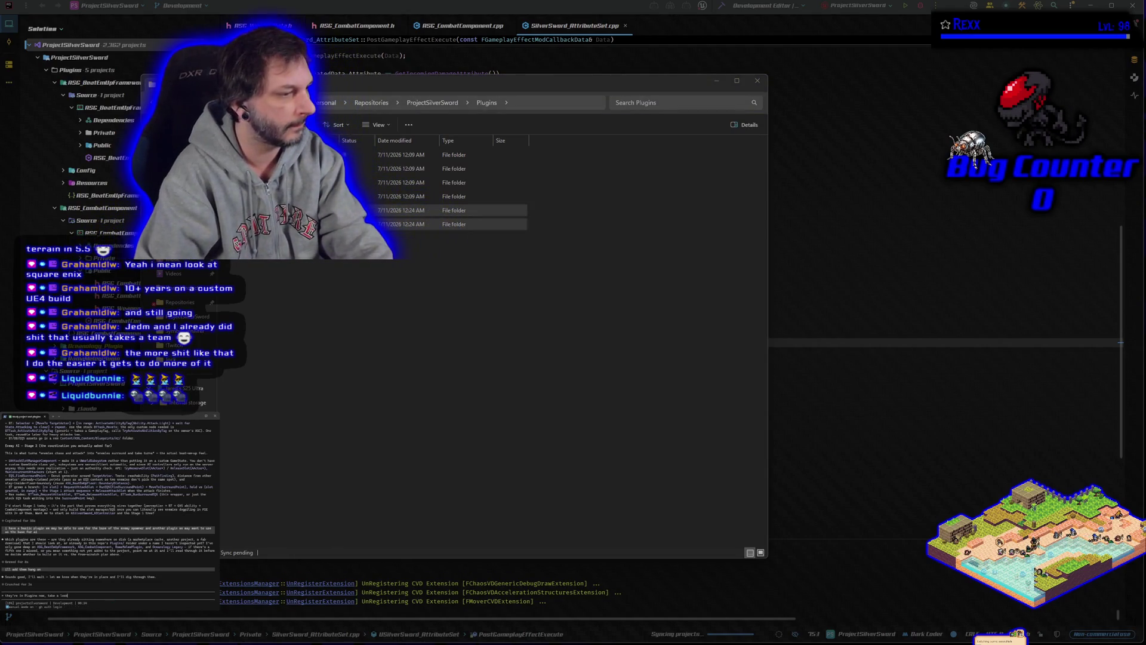
{"action": "key", "text": "Return"}
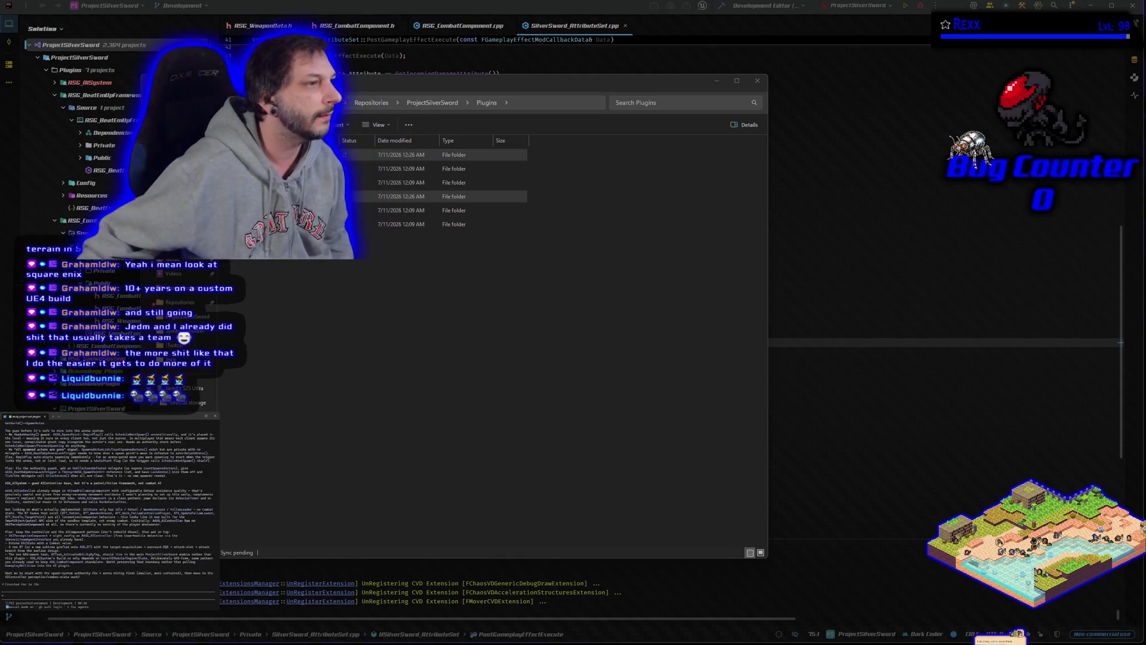
Scroll up in the Claude Code terminal to review the assistant's output
{"action": "scroll", "coordinate": [108, 501], "scroll_direction": "up", "scroll_amount": 1}
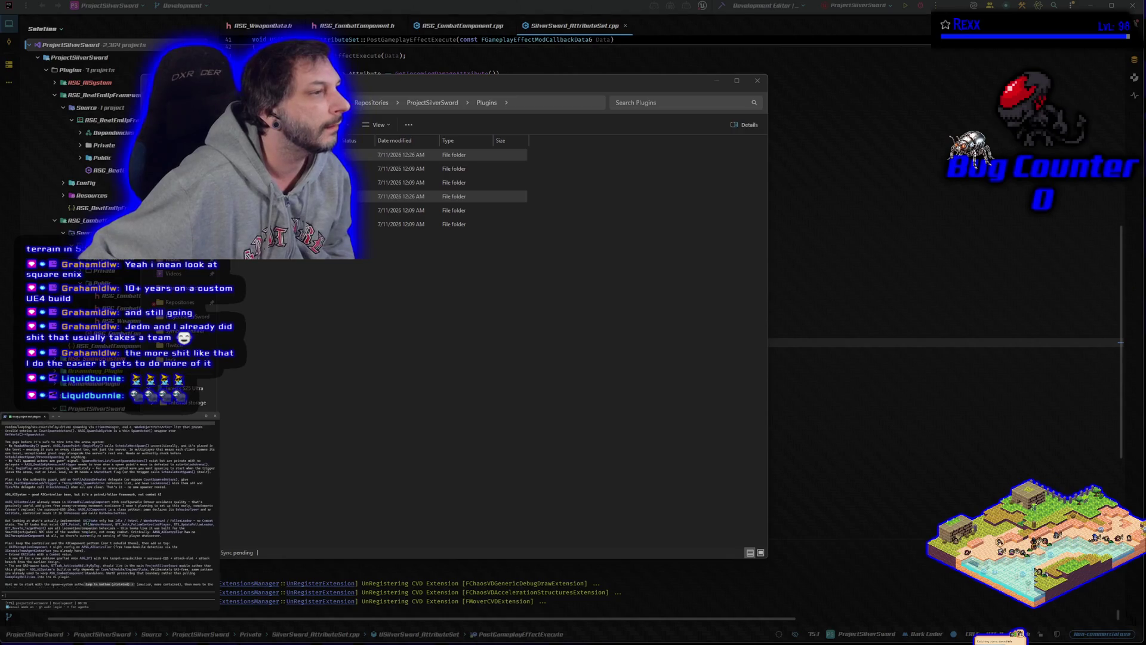
{"action": "scroll", "coordinate": [108, 507], "scroll_direction": "up", "scroll_amount": 2}
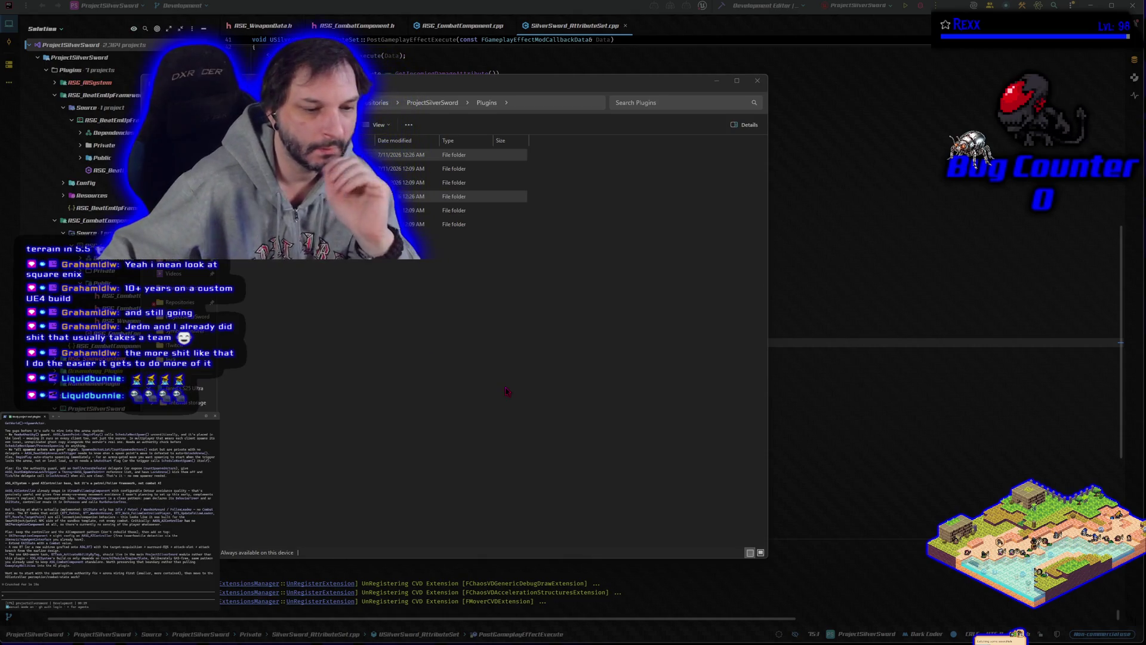
Close the File Explorer window showing ProjectSilverSword's Plugins folder
{"action": "left_click", "coordinate": [757, 81]}
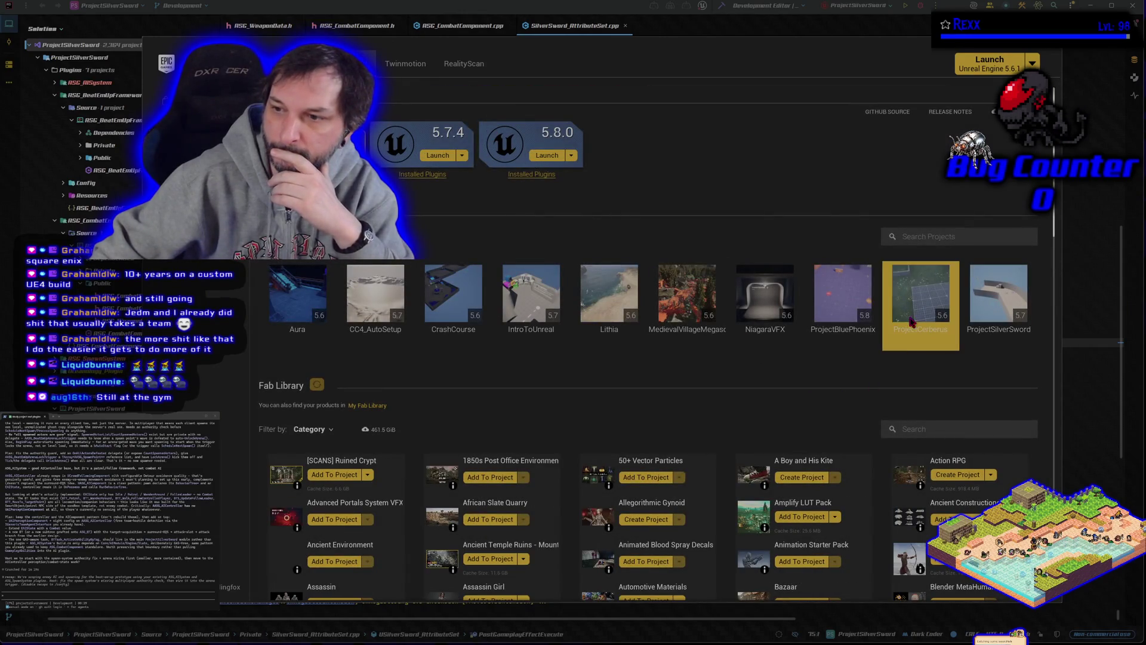
Launch ProjectCerberus from the Library and switch away while Unreal Editor loads OpenWorldTest
{"action": "mouse_move", "coordinate": [917, 318]}
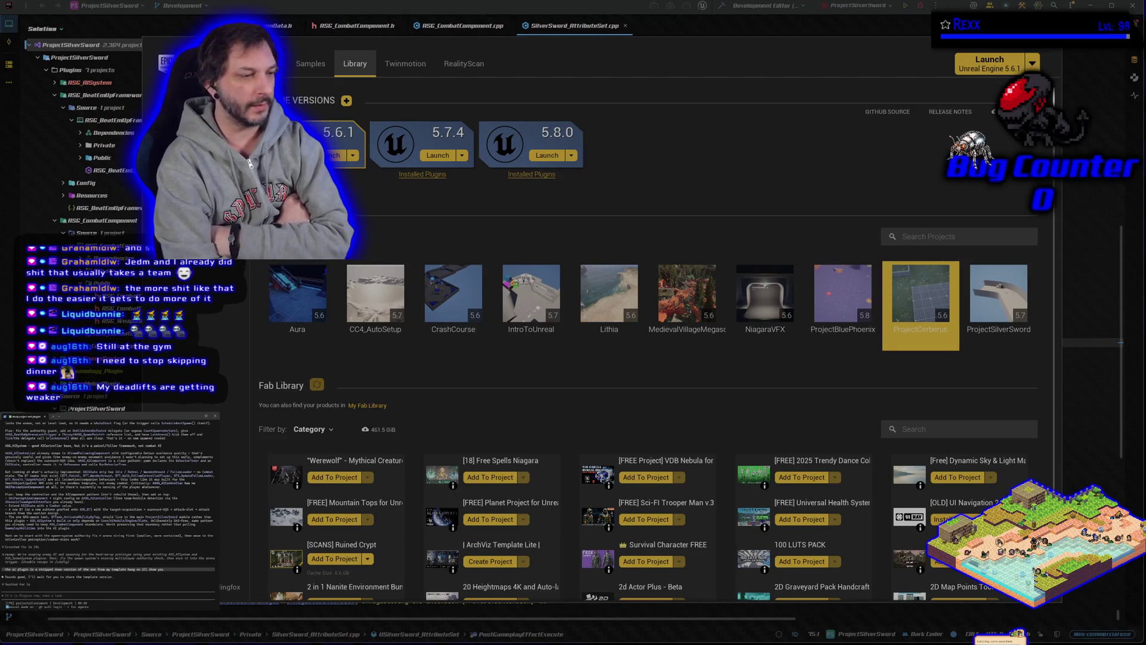
{"action": "key", "text": "alt+Tab"}
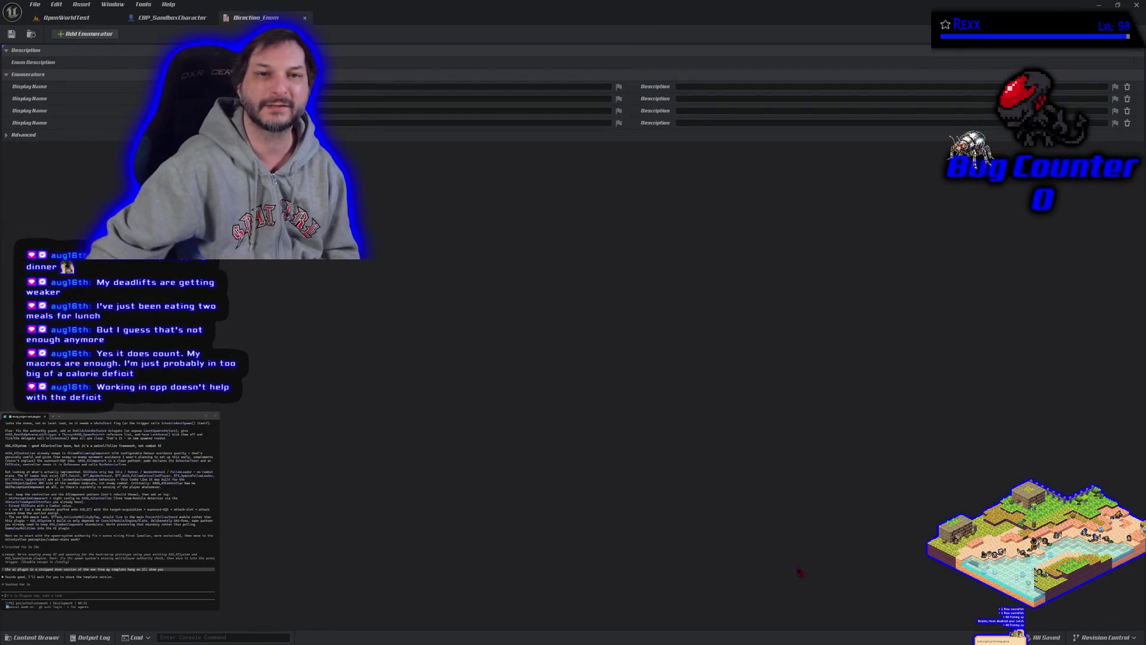
Look over the CBP_SandboxCharacter blueprint graph and the Direction_Enum asset
{"action": "left_click", "coordinate": [173, 18]}
{"action": "scroll", "coordinate": [520, 299], "scroll_direction": "down", "scroll_amount": 1}
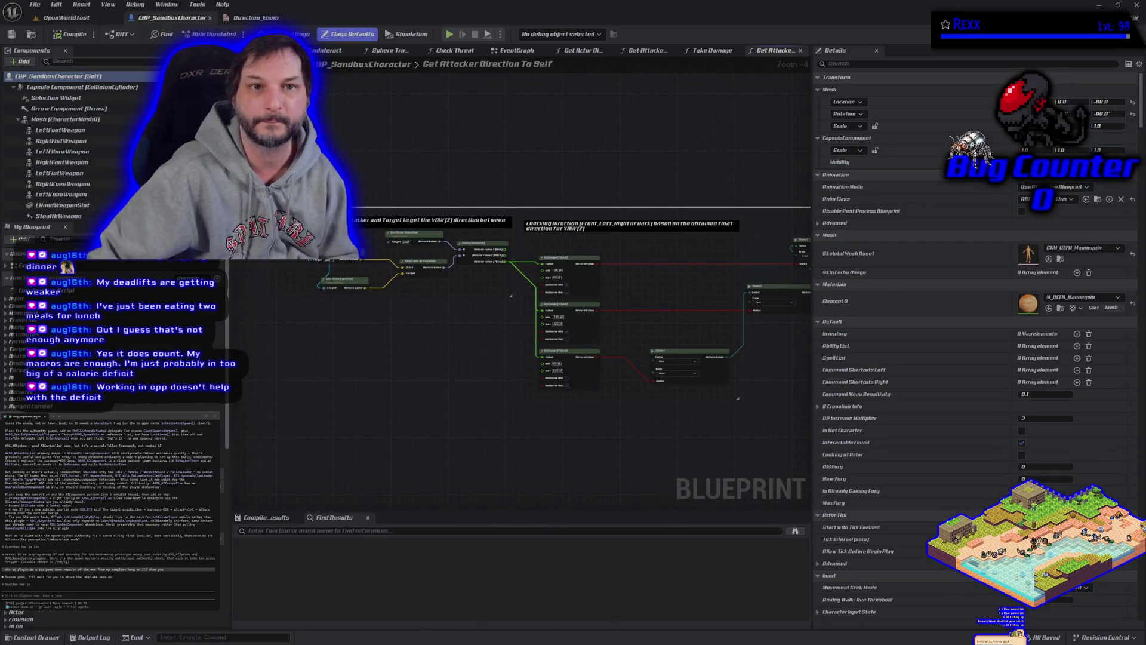
{"action": "left_click", "coordinate": [249, 20]}
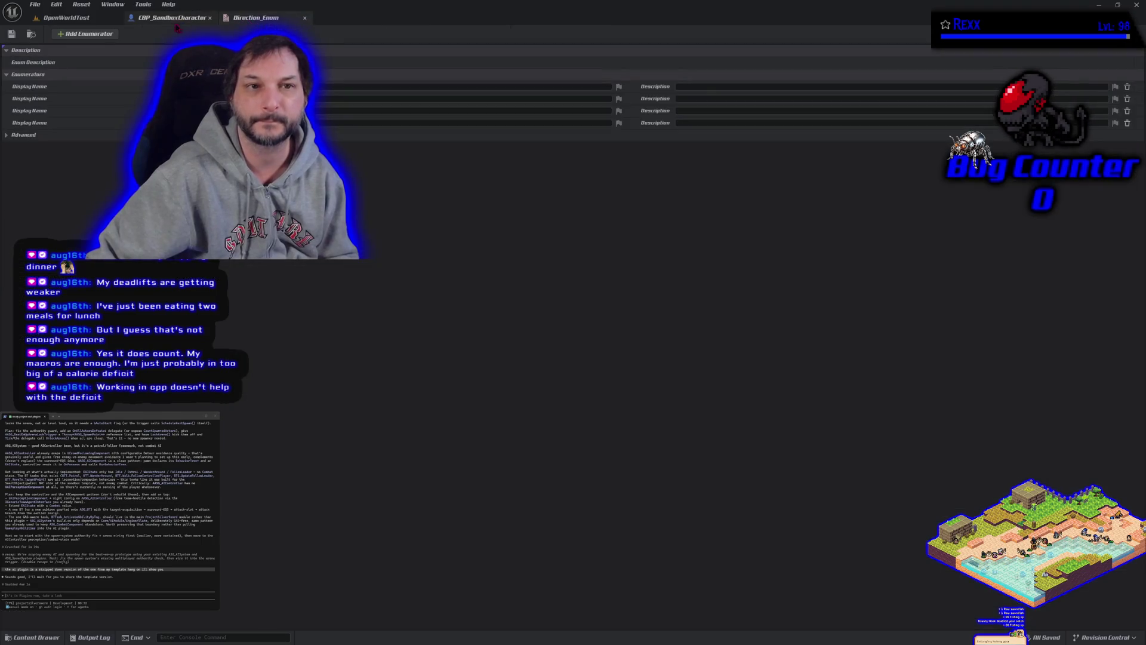
{"action": "left_click", "coordinate": [81, 5]}
Return to the OpenWorldTest level and browse the Content Drawer to the AI folder
{"action": "left_click", "coordinate": [57, 18]}
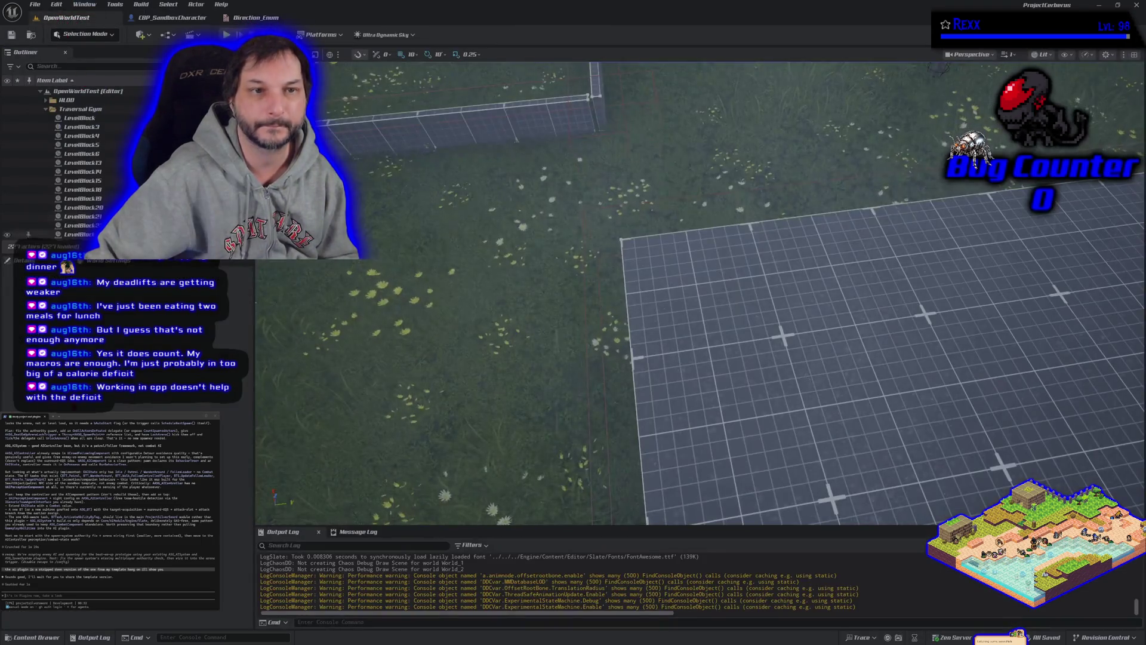
{"action": "left_click", "coordinate": [37, 637]}
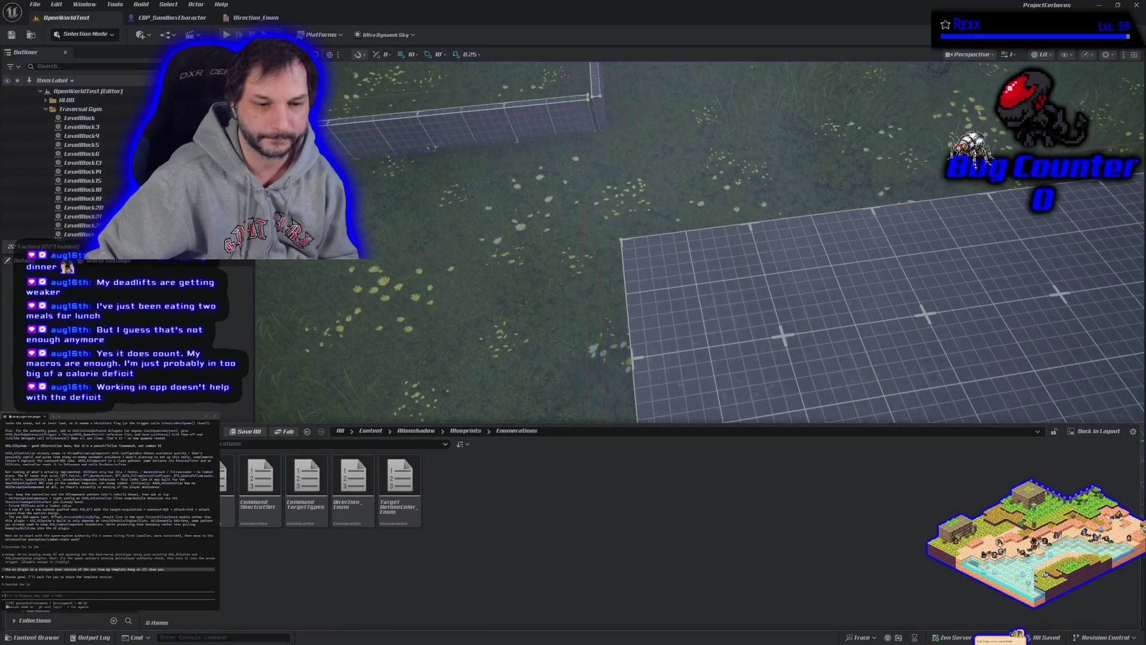
{"action": "left_click", "coordinate": [119, 591]}
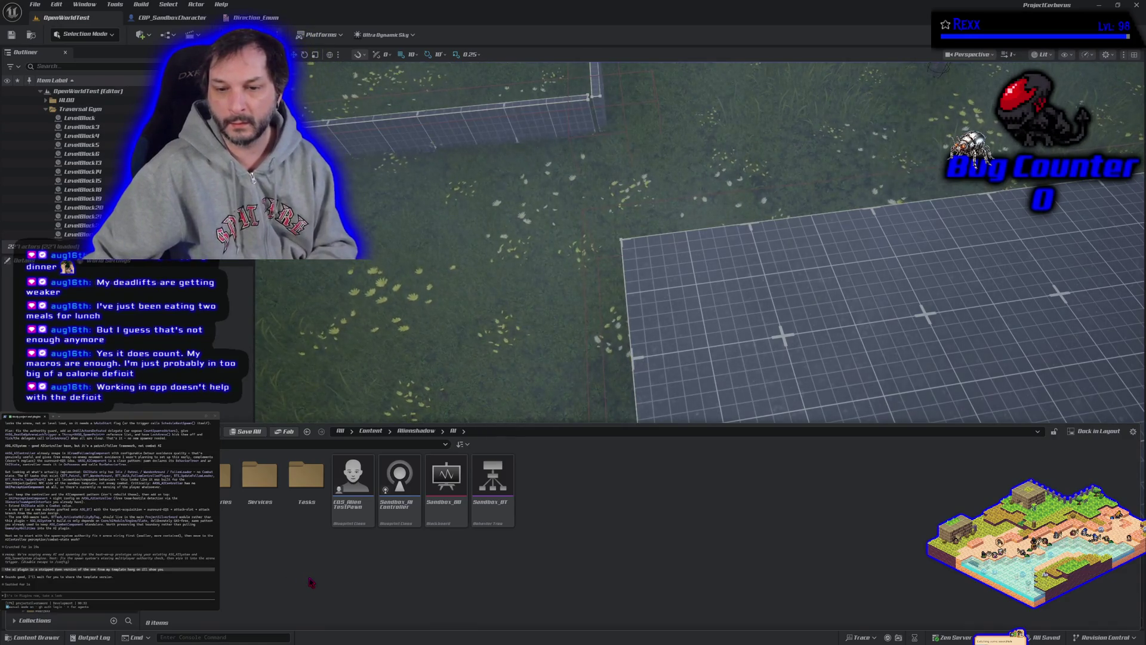
Open the Sandbox_BT behavior tree and zoom and pan to its Ranged branch
{"action": "double_click", "coordinate": [493, 493]}
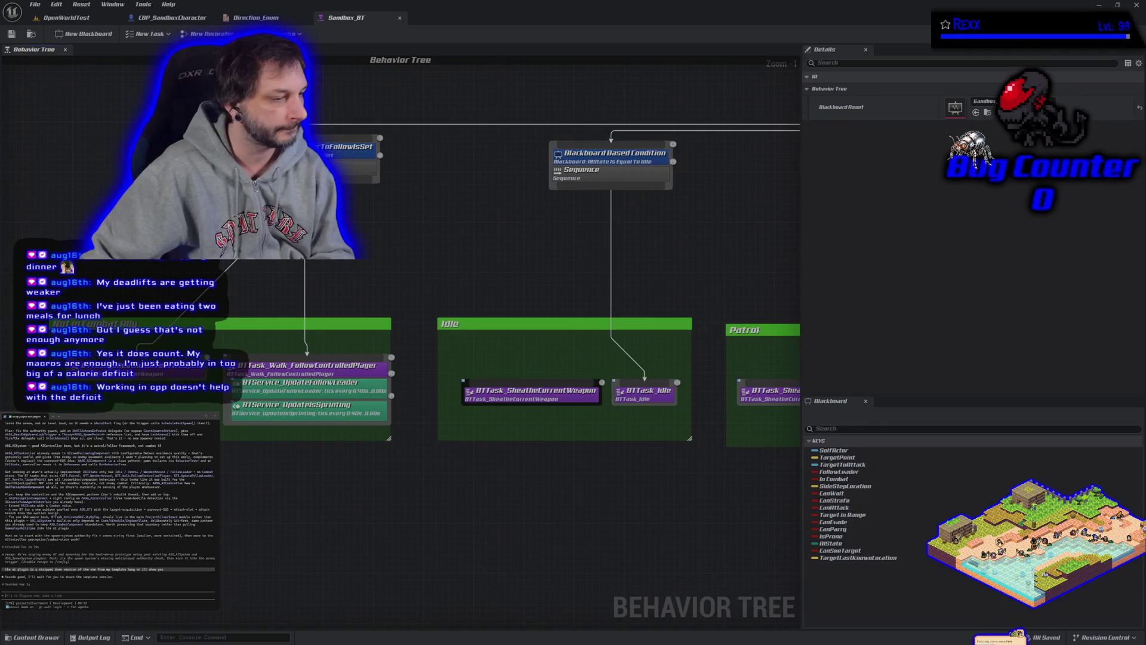
{"action": "scroll", "coordinate": [171, 329], "scroll_direction": "down", "scroll_amount": 5}
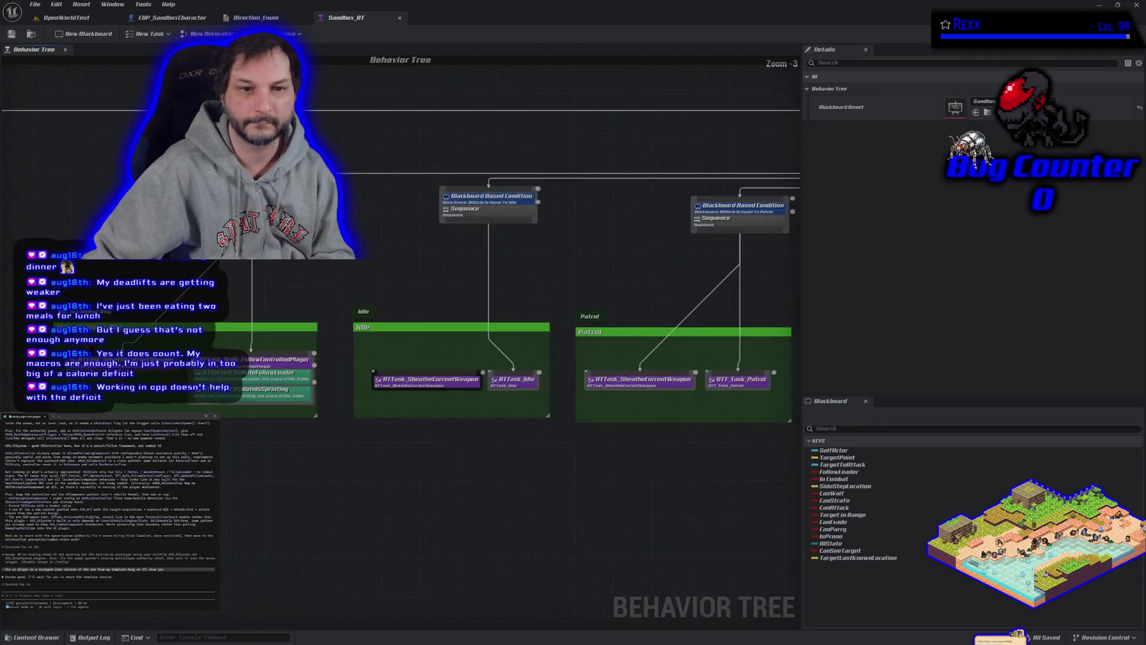
{"action": "scroll", "coordinate": [321, 358], "scroll_direction": "down", "scroll_amount": 6}
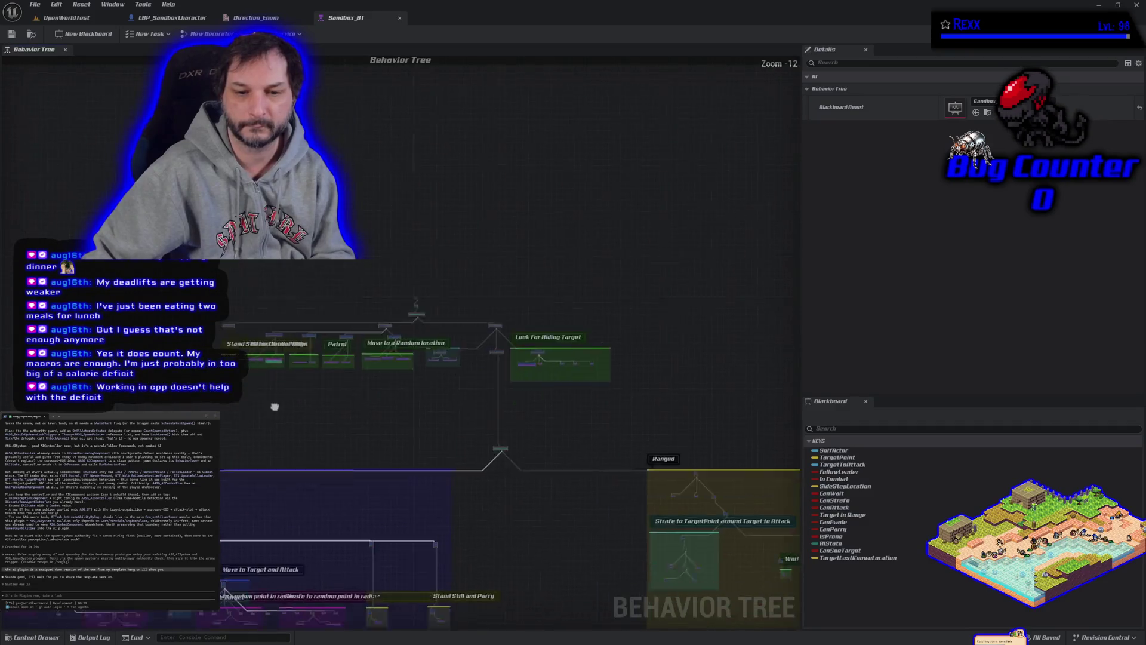
{"action": "mouse_move", "coordinate": [320, 359]}
{"action": "left_mouse_down"}
{"action": "mouse_move", "coordinate": [269, 286]}
{"action": "mouse_move", "coordinate": [179, 281]}
{"action": "mouse_move", "coordinate": [359, 227]}
{"action": "mouse_move", "coordinate": [438, 225]}
{"action": "left_mouse_up"}
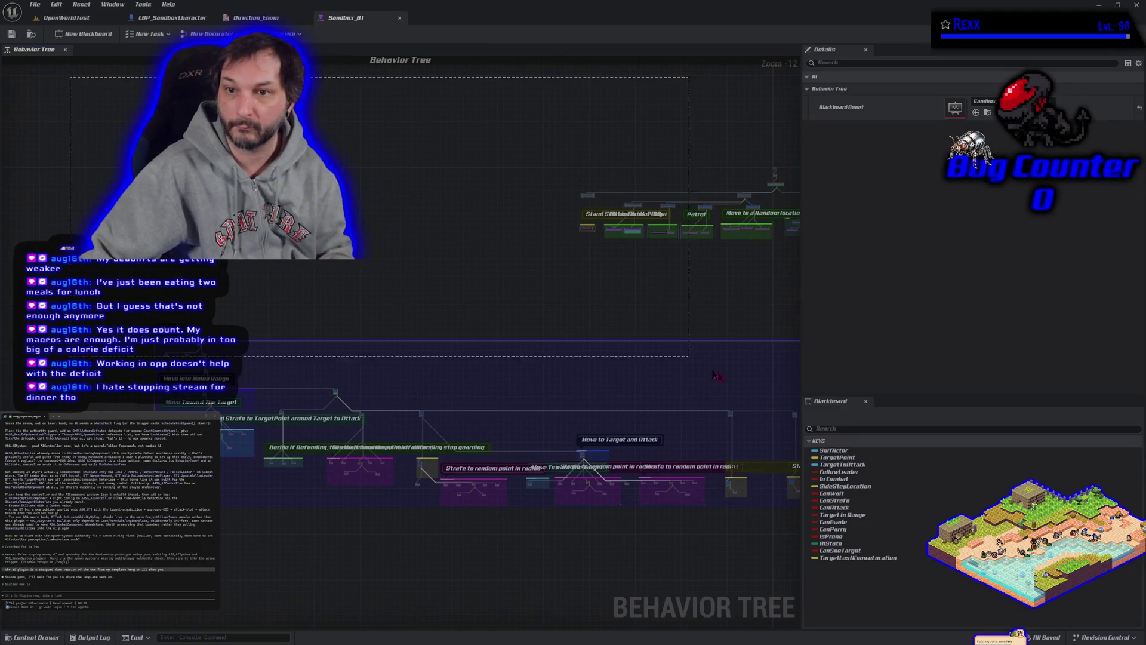
{"action": "left_click_drag", "start_coordinate": [644, 487], "coordinate": [427, 487]}
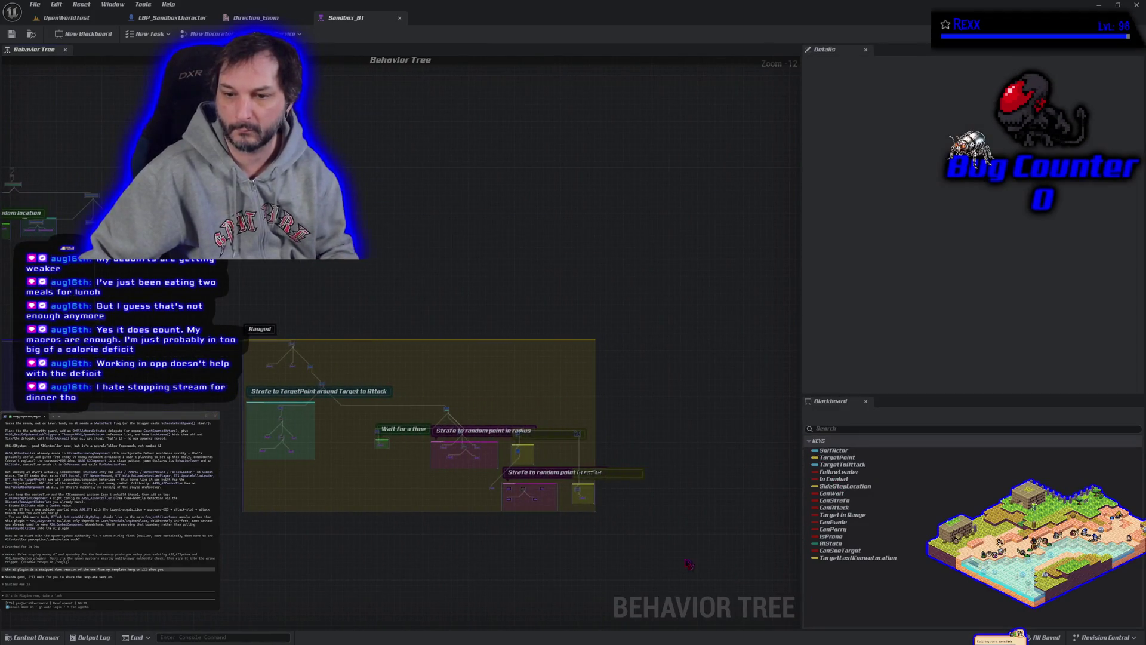
{"action": "scroll", "coordinate": [287, 432], "scroll_direction": "up", "scroll_amount": 6}
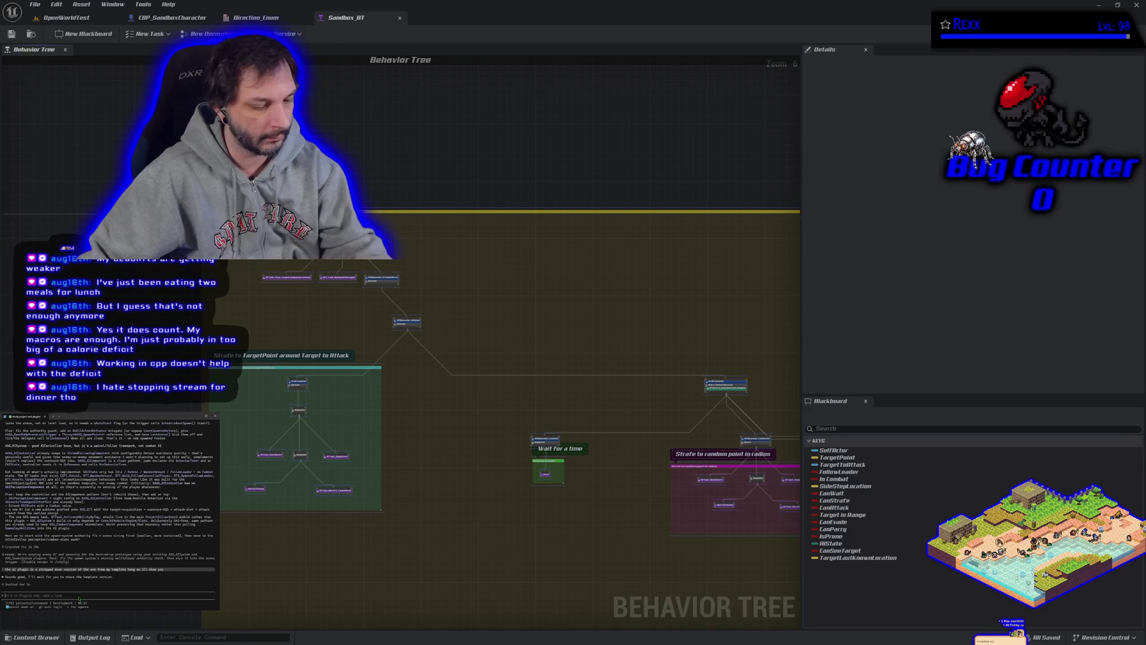
Paste the 1104-line text into the assistant, accepting the 5 KiB warning, and send it
{"action": "key", "text": "ctrl+v"}
{"action": "left_click", "coordinate": [96, 523]}
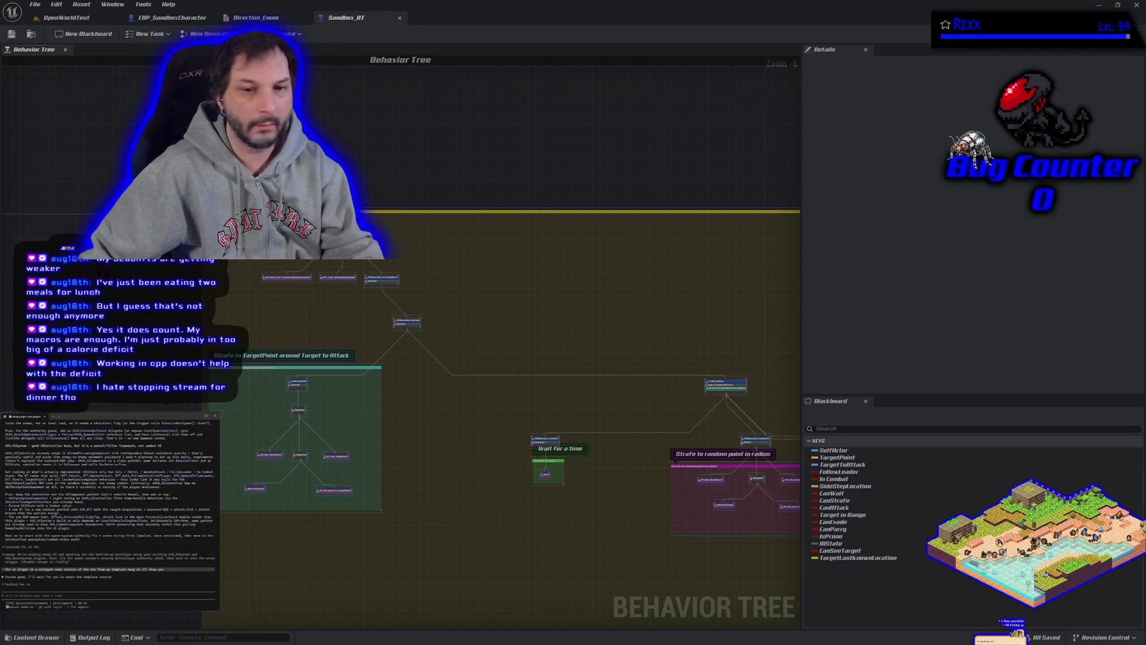
{"action": "scroll", "coordinate": [224, 322], "scroll_direction": "down", "scroll_amount": 6}
{"action": "mouse_move", "coordinate": [225, 322]}
{"action": "left_mouse_down"}
{"action": "mouse_move", "coordinate": [440, 374]}
{"action": "mouse_move", "coordinate": [516, 413]}
{"action": "left_mouse_up"}
{"action": "left_click", "coordinate": [329, 313]}
{"action": "left_click_drag", "start_coordinate": [329, 313], "coordinate": [356, 297]}
{"action": "key", "text": "ctrl+v"}
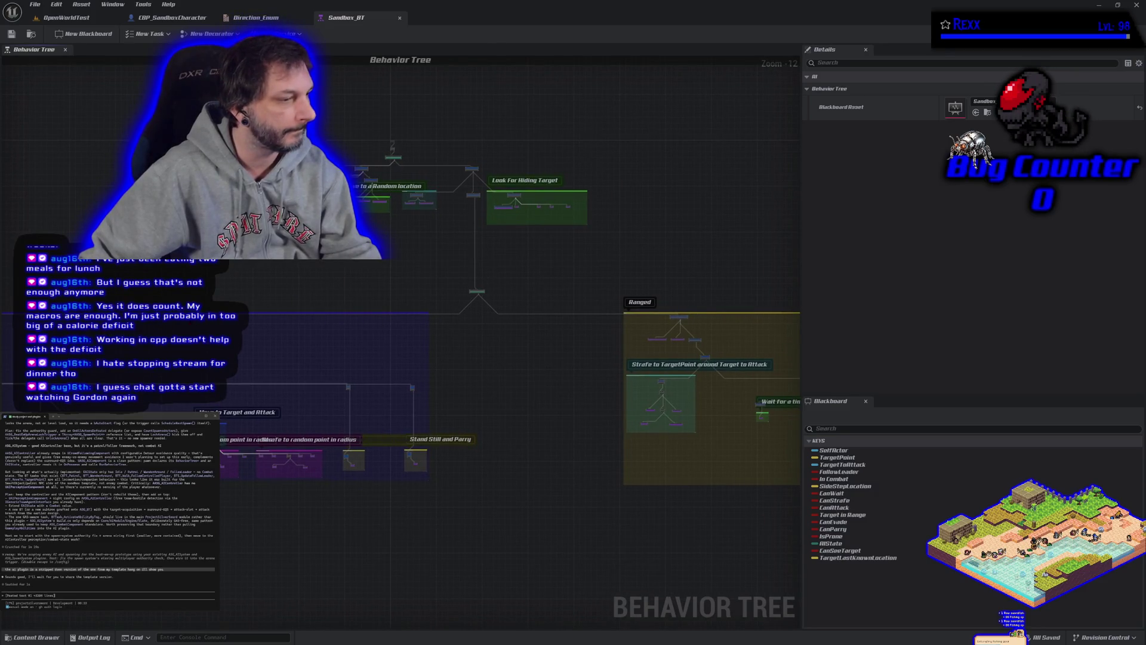
{"action": "key", "text": "Return"}
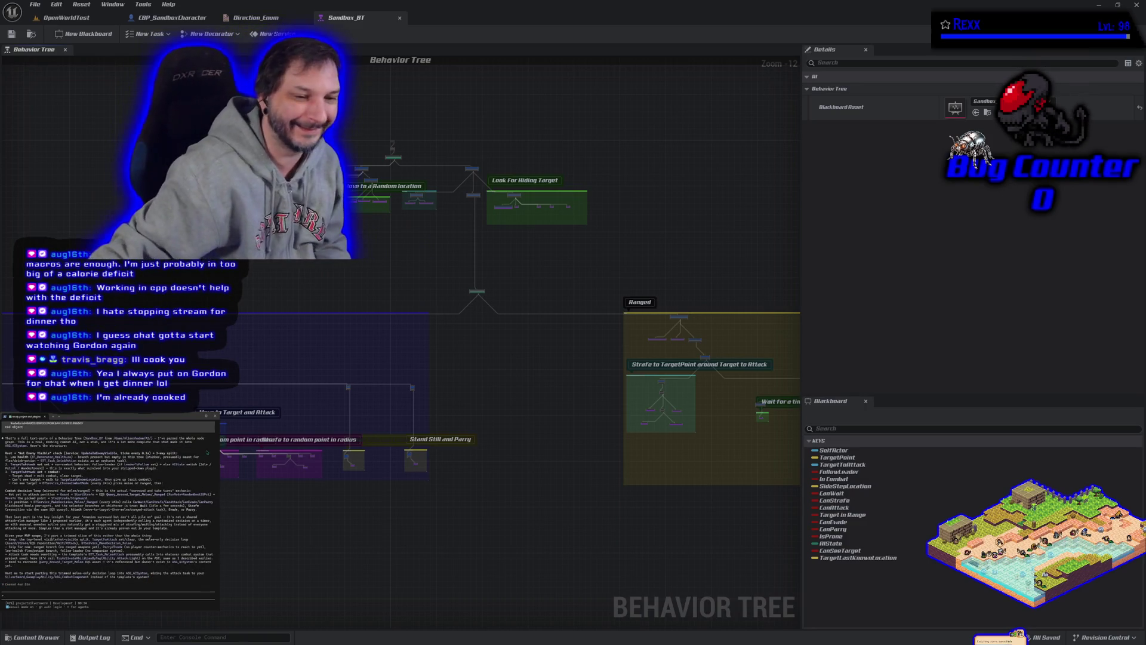
{"action": "scroll", "coordinate": [108, 504], "scroll_direction": "up", "scroll_amount": 3}
{"action": "scroll", "coordinate": [107, 504], "scroll_direction": "down", "scroll_amount": 3}
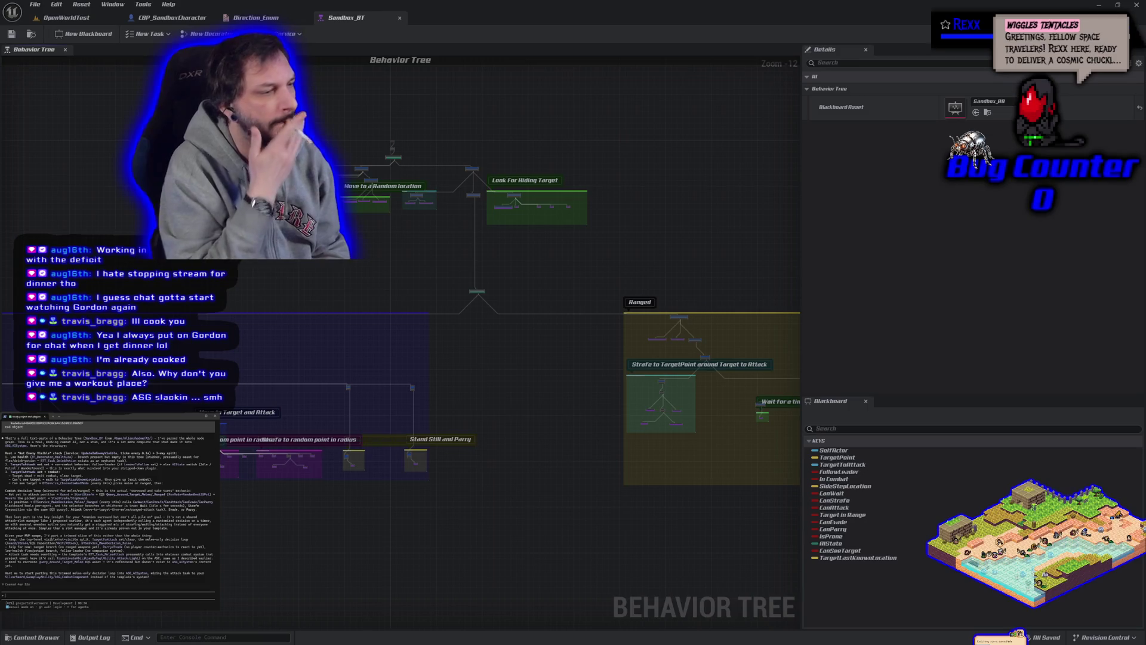
Ask the assistant to expand the plugin where sensible, keeping project-specific needs on the project side
{"action": "type", "text": "ye"}
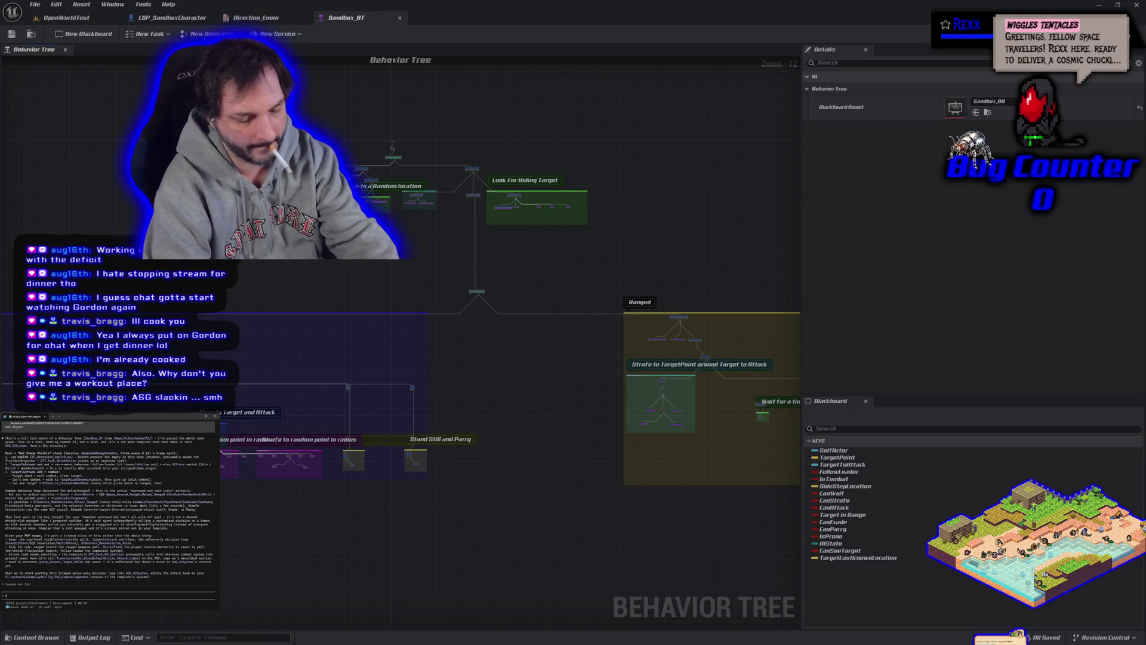
{"action": "type", "text": "i wa"}
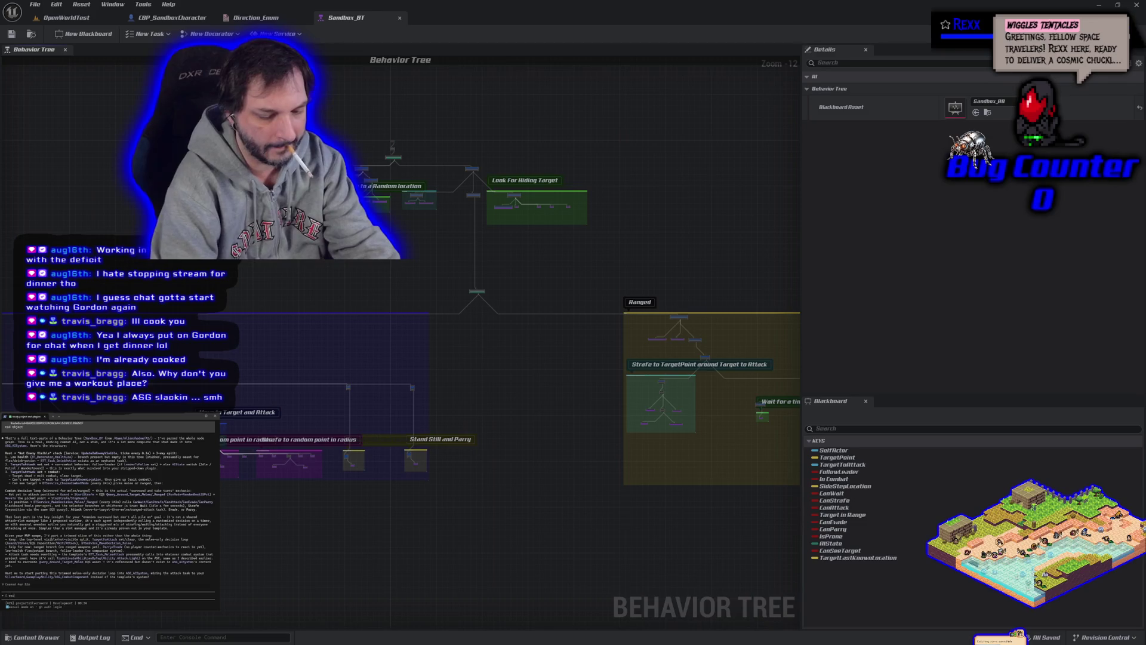
{"action": "type", "text": "nd o"}
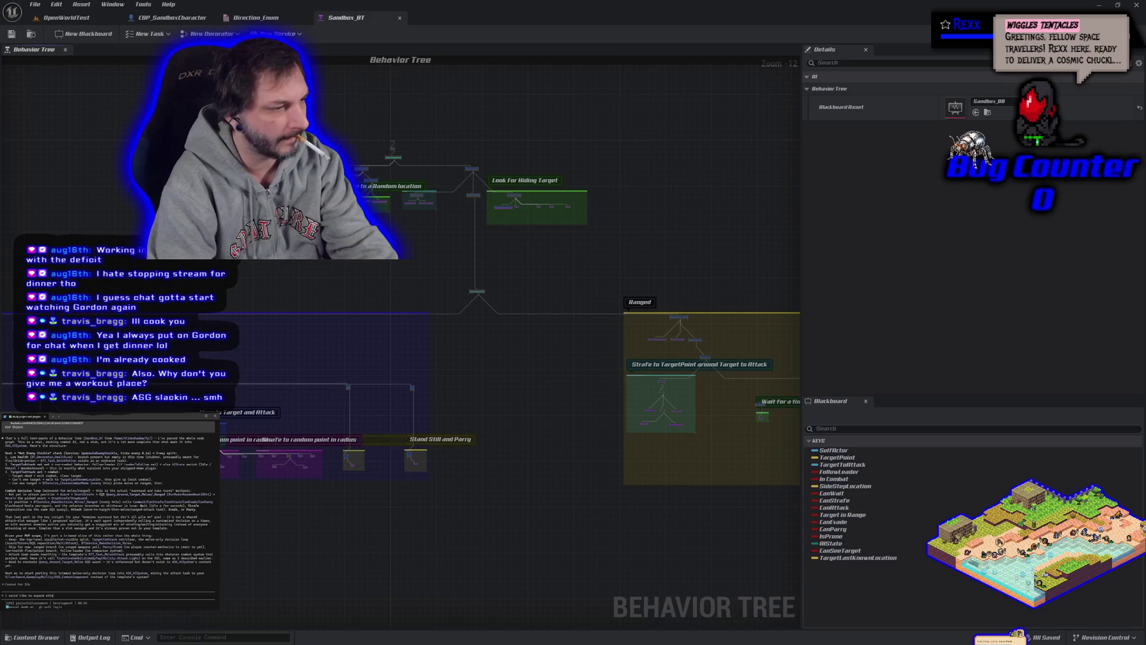
{"action": "type", "text": "the plugin where it makes sens"}
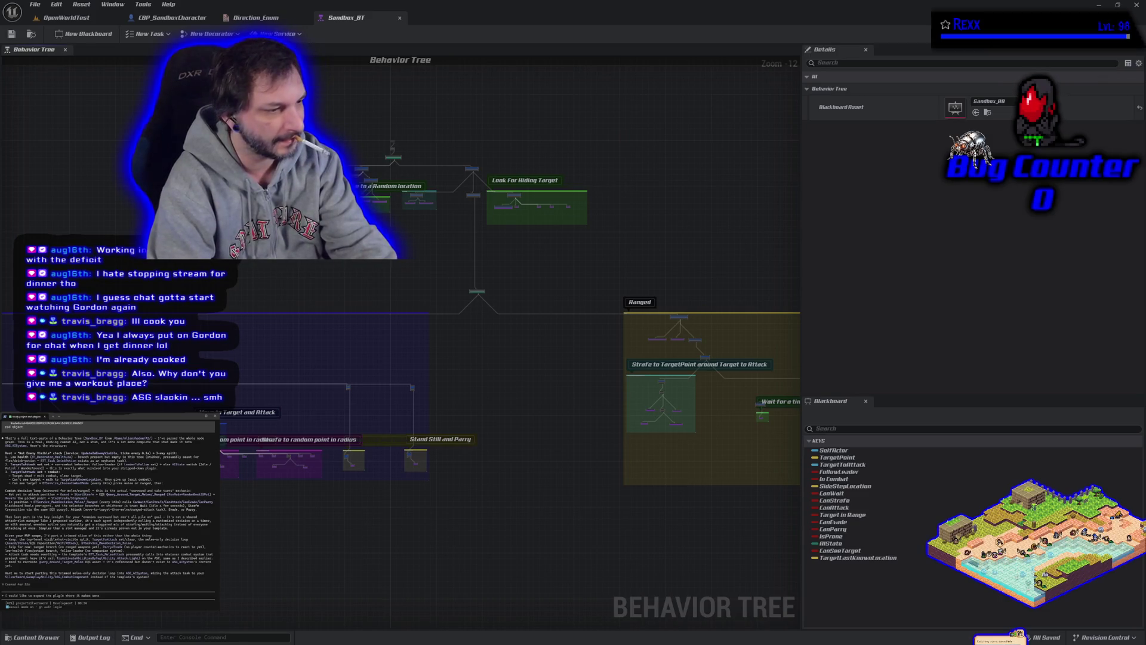
{"action": "type", "text": "and anything project specific needs to be on the project sid"}
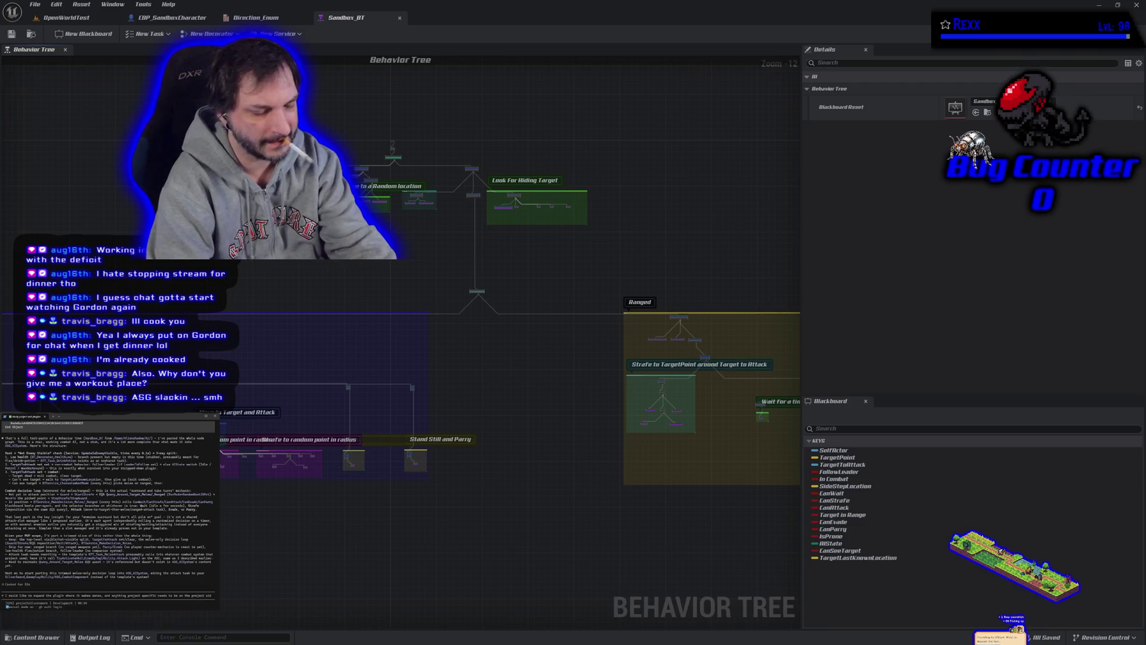
{"action": "type", "text": "e."}
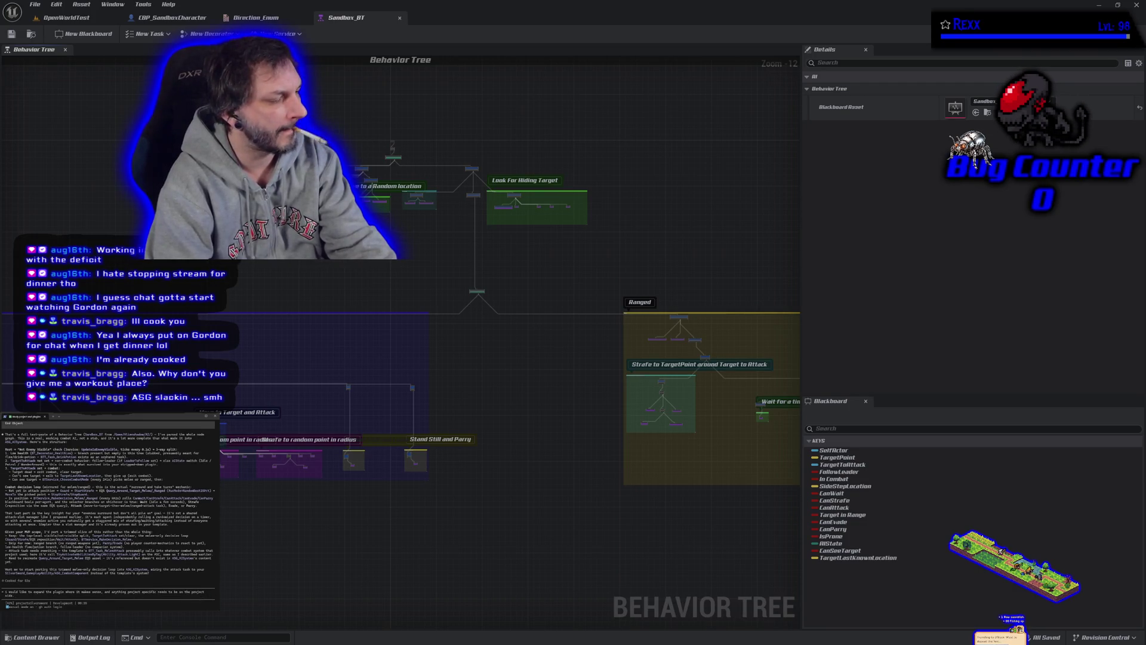
{"action": "type", "text": "od approa"}
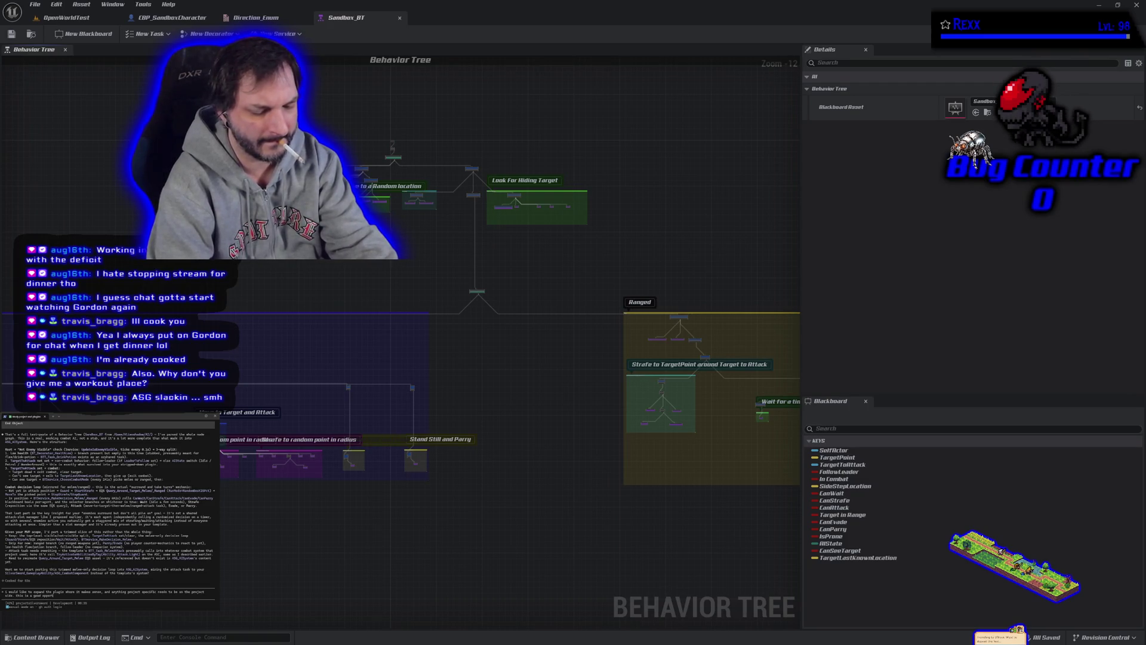
{"action": "type", "text": "unity to a"}
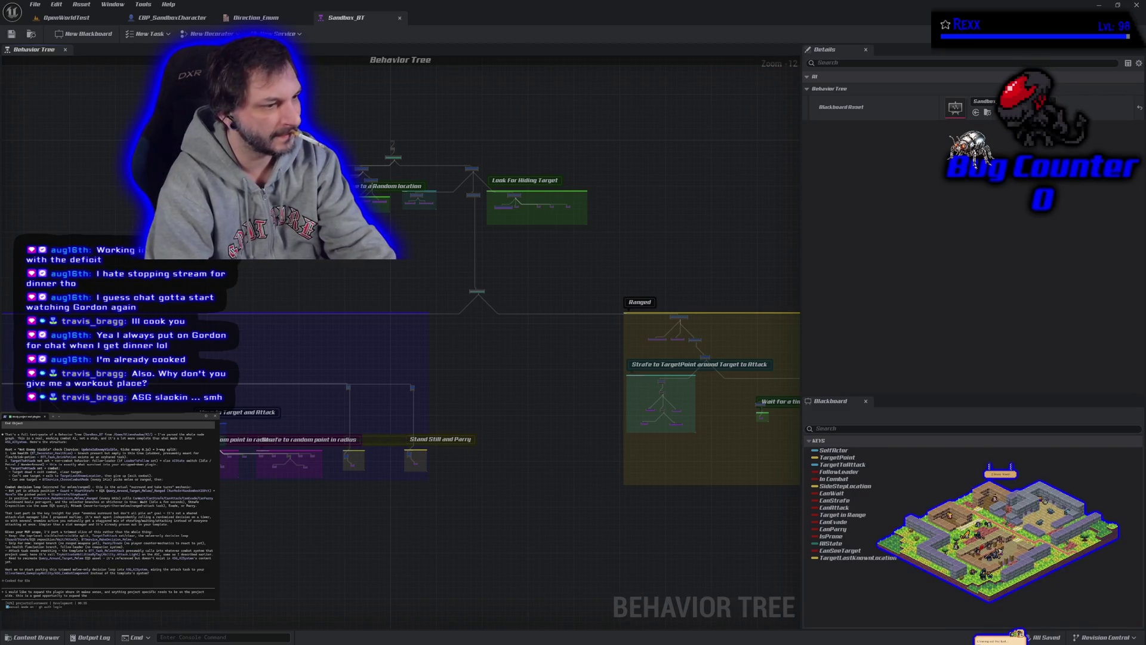
{"action": "key", "text": "BackSpace"}
{"action": "key", "text": "BackSpace"}
{"action": "type", "text": "th p"}
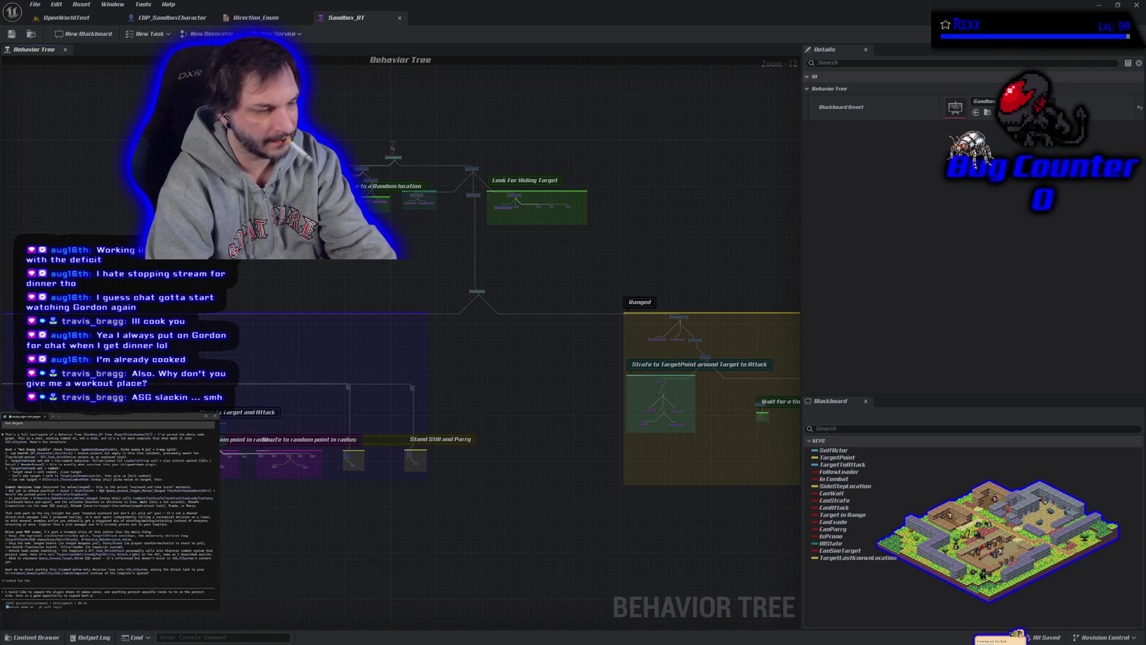
{"action": "type", "text": "lugin,"}
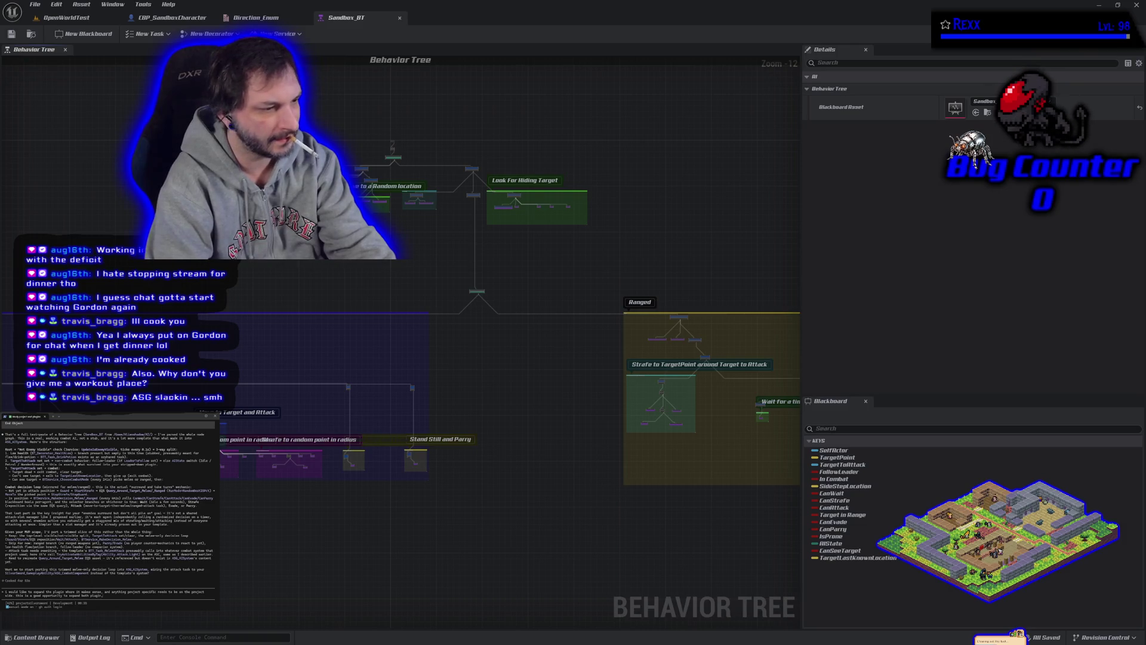
{"action": "type", "text": " and what is n"}
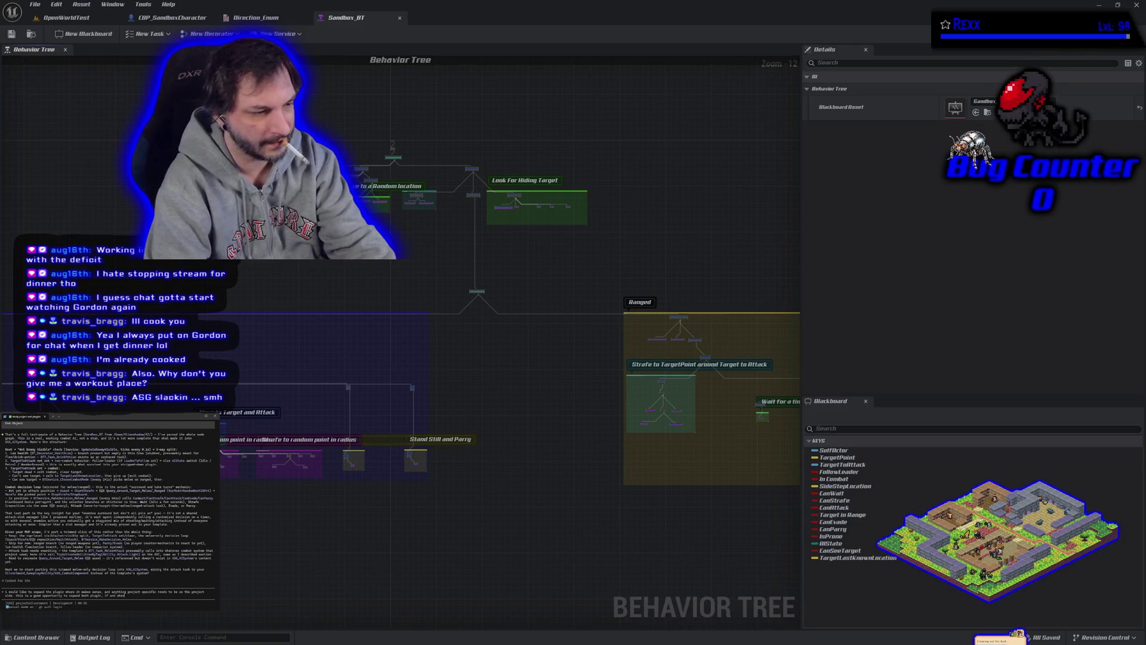
{"action": "type", "text": "eeded."}
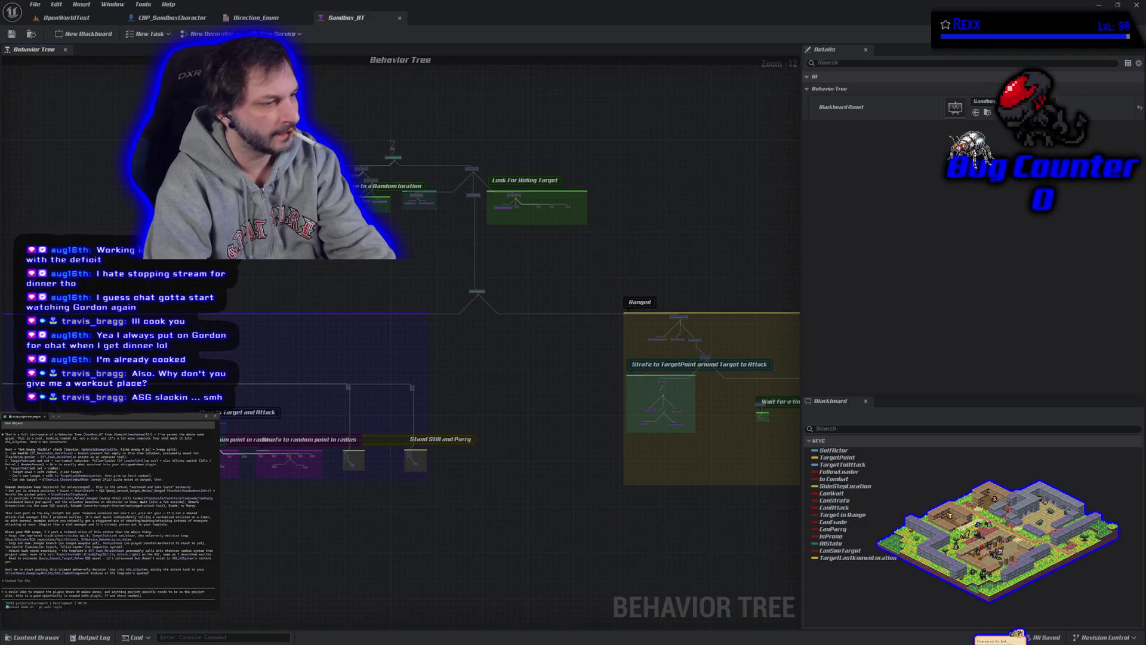
{"action": "key", "text": "Return"}
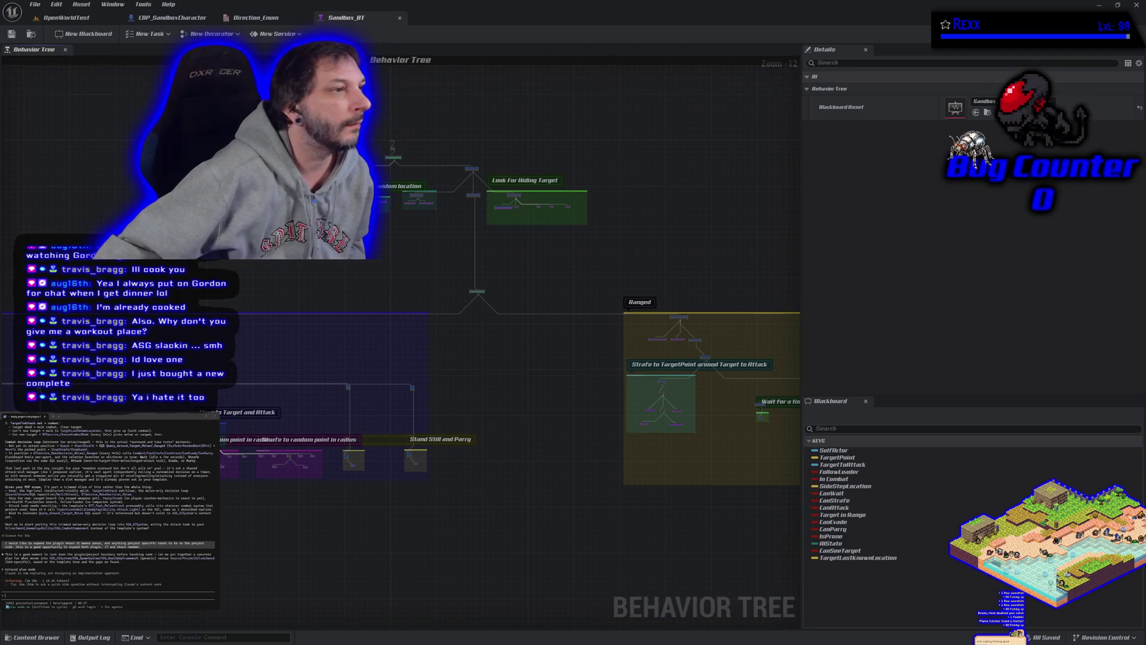
Switch to the YouTube Music window while the assistant works on the plugin request
{"action": "key", "text": "alt+Tab"}
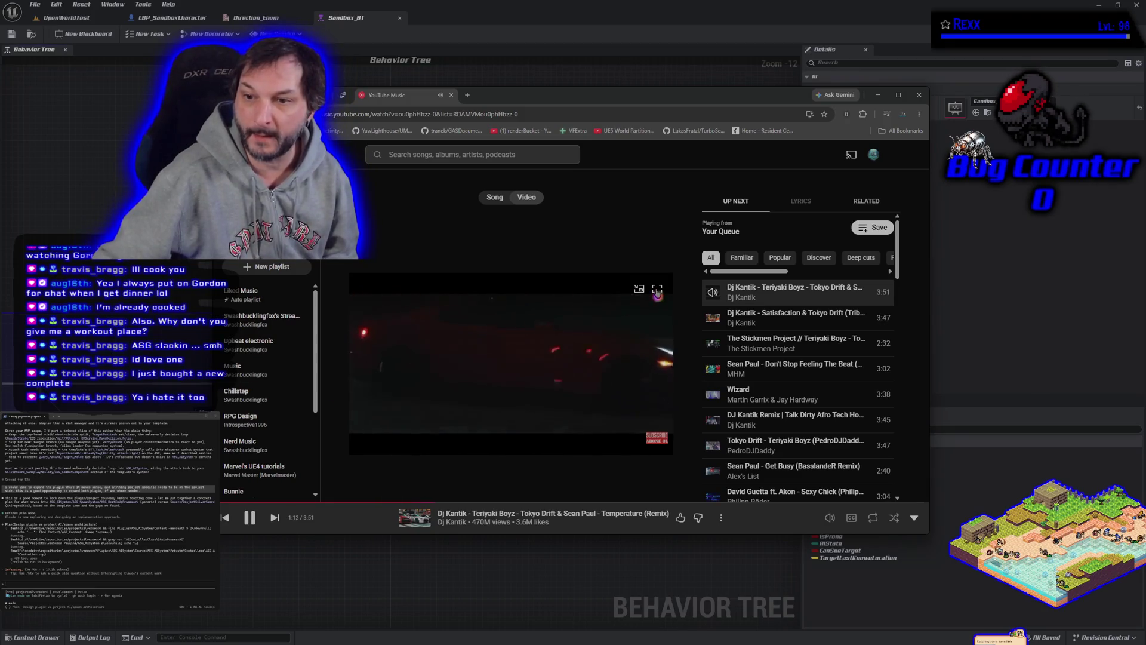
{"action": "left_click", "coordinate": [656, 290]}
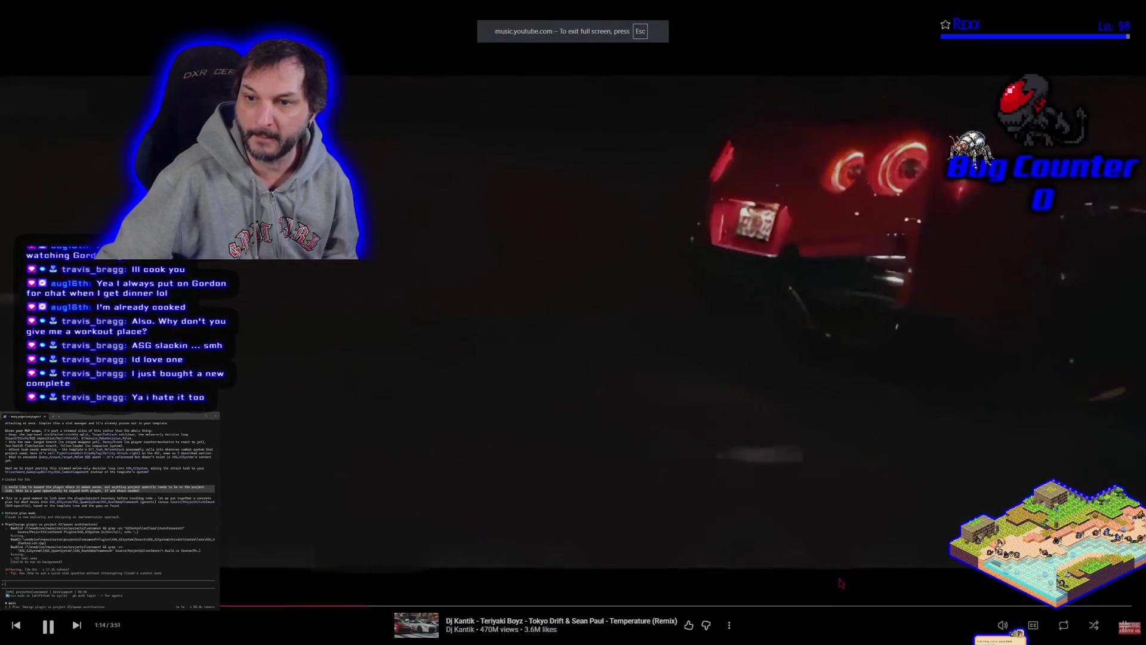
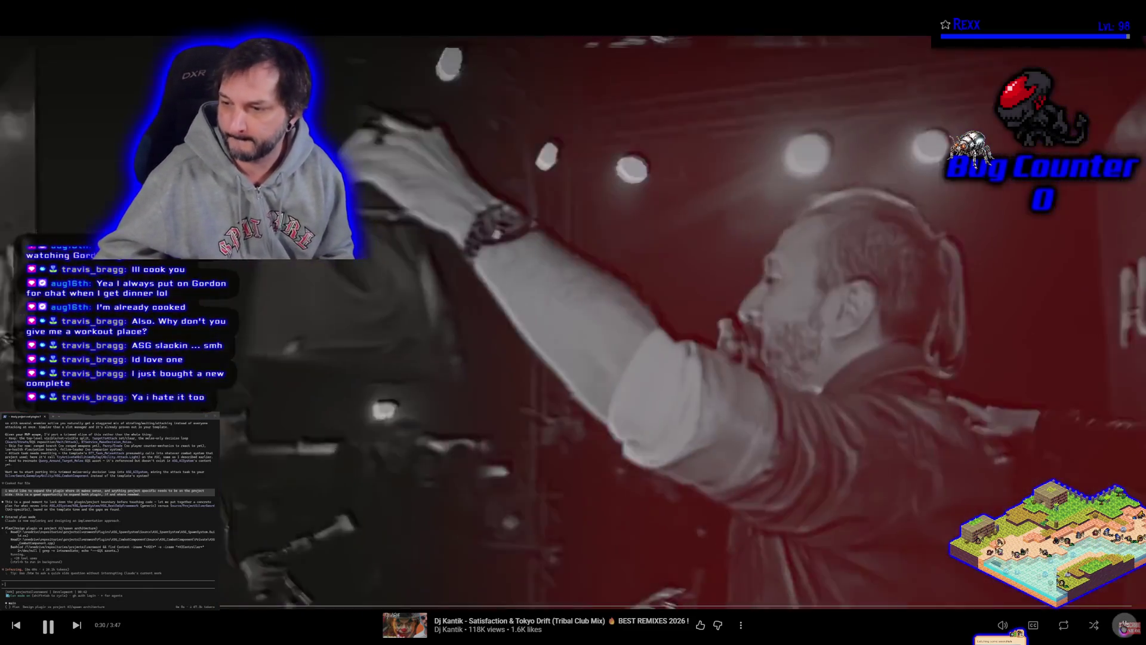
Take the Satisfaction & Tokyo Drift video out of full screen and return to the behavior tree editor
{"action": "left_click", "coordinate": [1124, 627]}
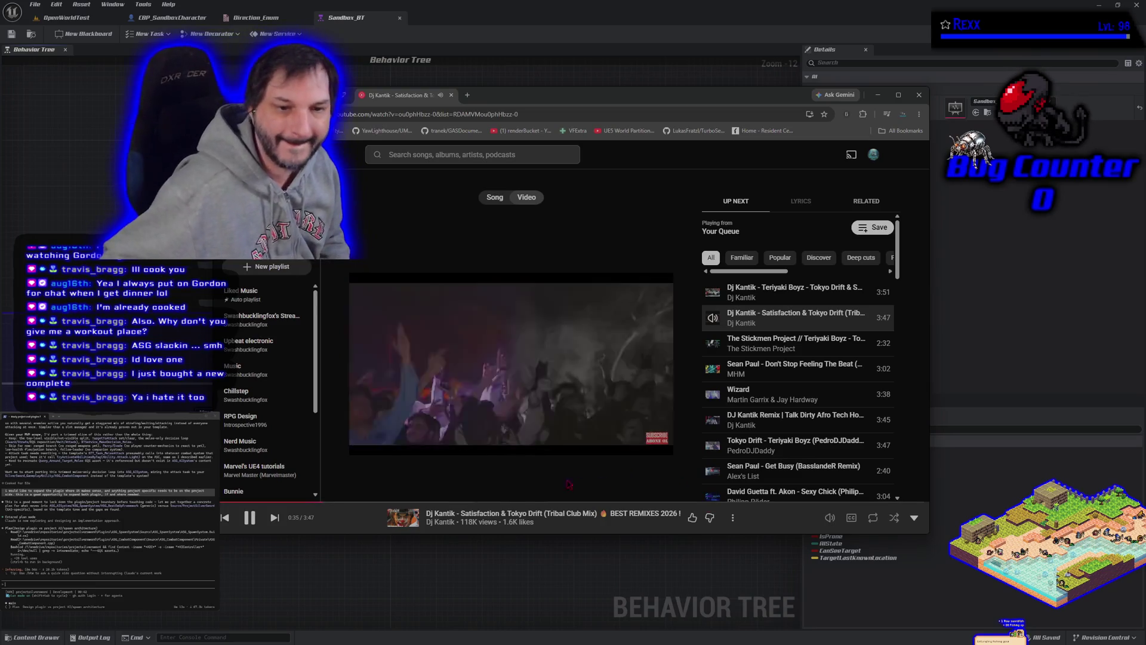
{"action": "key", "text": "alt+Tab"}
{"action": "left_click_drag", "start_coordinate": [185, 240], "coordinate": [405, 236]}
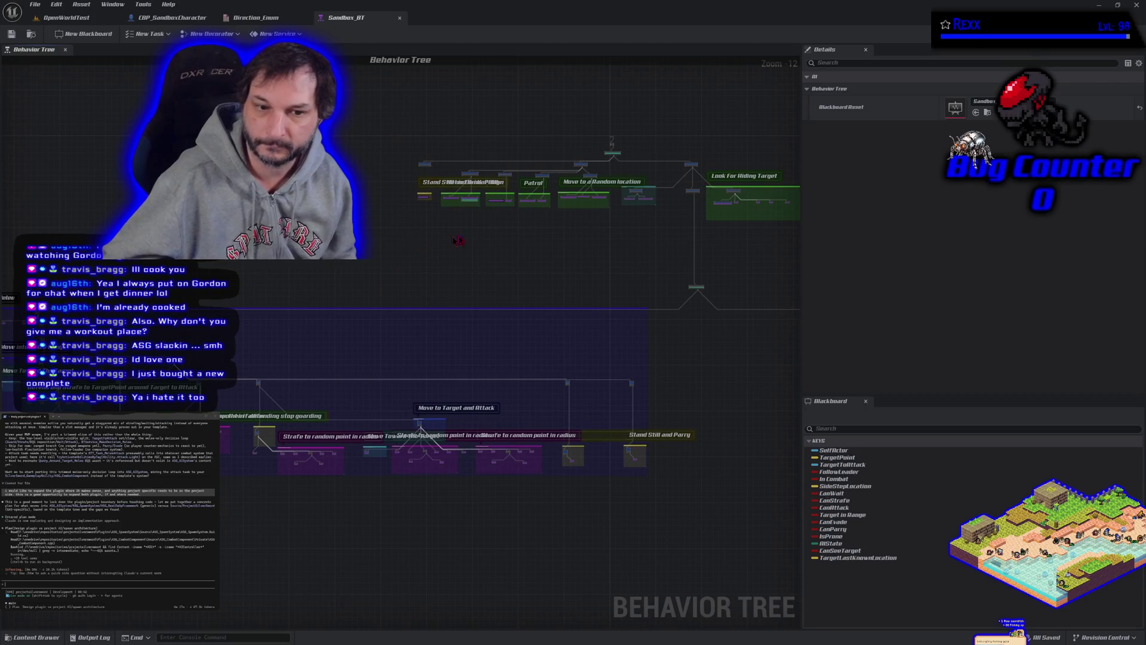
{"action": "scroll", "coordinate": [380, 330], "scroll_direction": "up", "scroll_amount": 8}
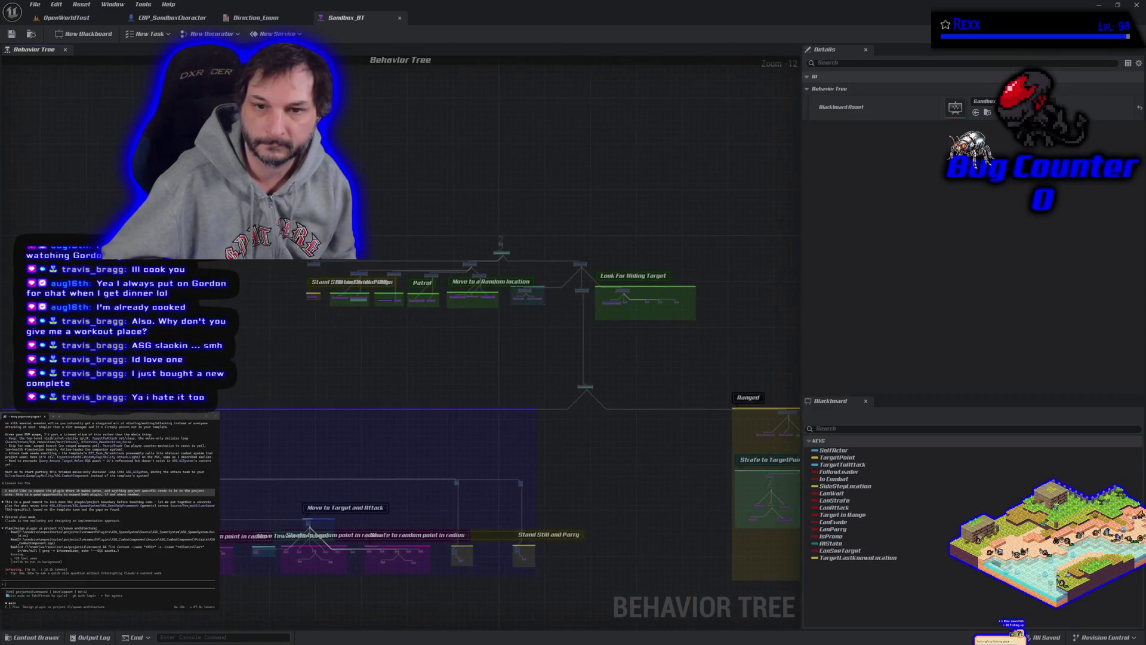
{"action": "scroll", "coordinate": [380, 330], "scroll_direction": "up", "scroll_amount": 1}
{"action": "mouse_move", "coordinate": [458, 374]}
{"action": "left_mouse_down"}
{"action": "mouse_move", "coordinate": [528, 447]}
{"action": "mouse_move", "coordinate": [48, 433]}
{"action": "left_mouse_up"}
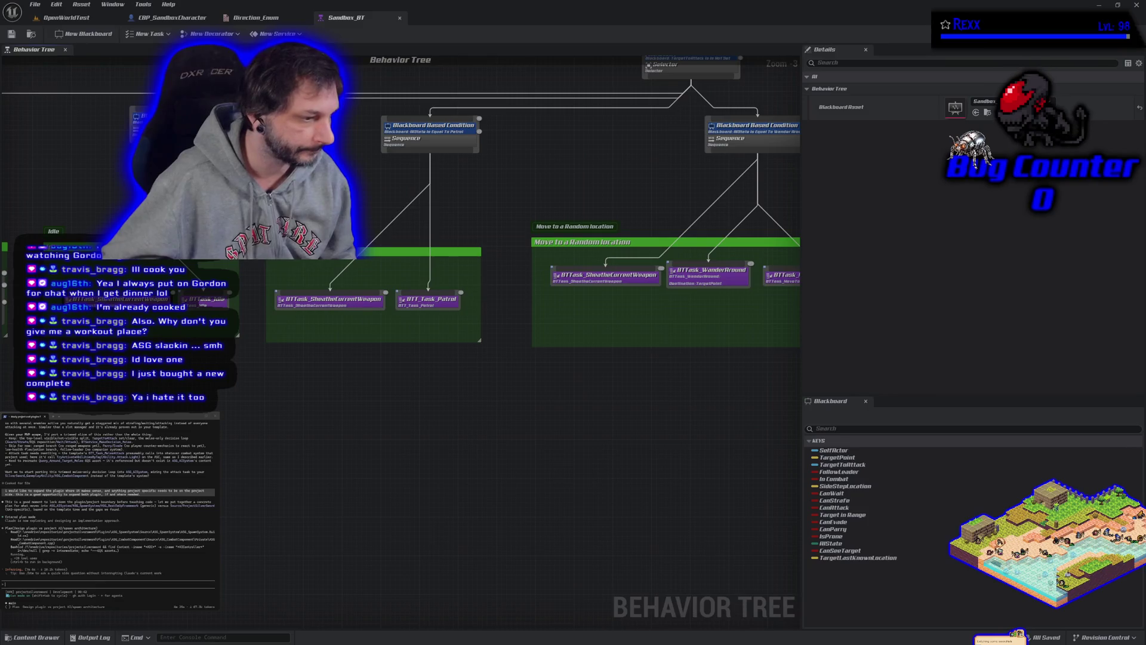
{"action": "key", "text": "alt+Tab"}
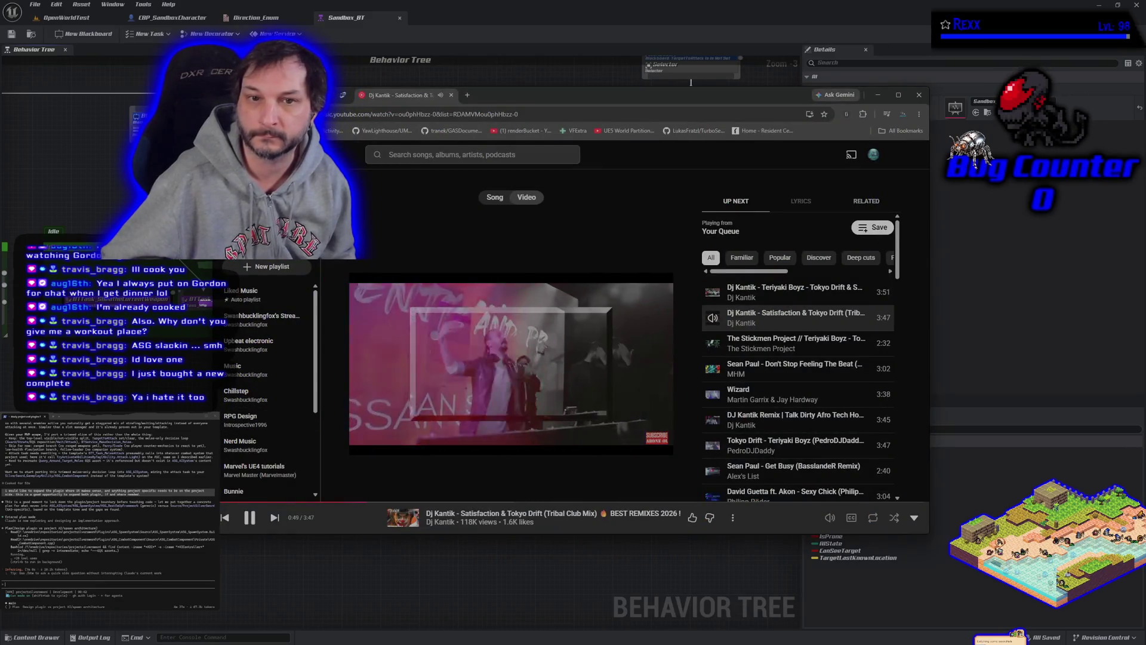
Go back to Home and play the Hey Mama GMV video from Listen again in full screen
{"action": "key", "text": "alt+Left"}
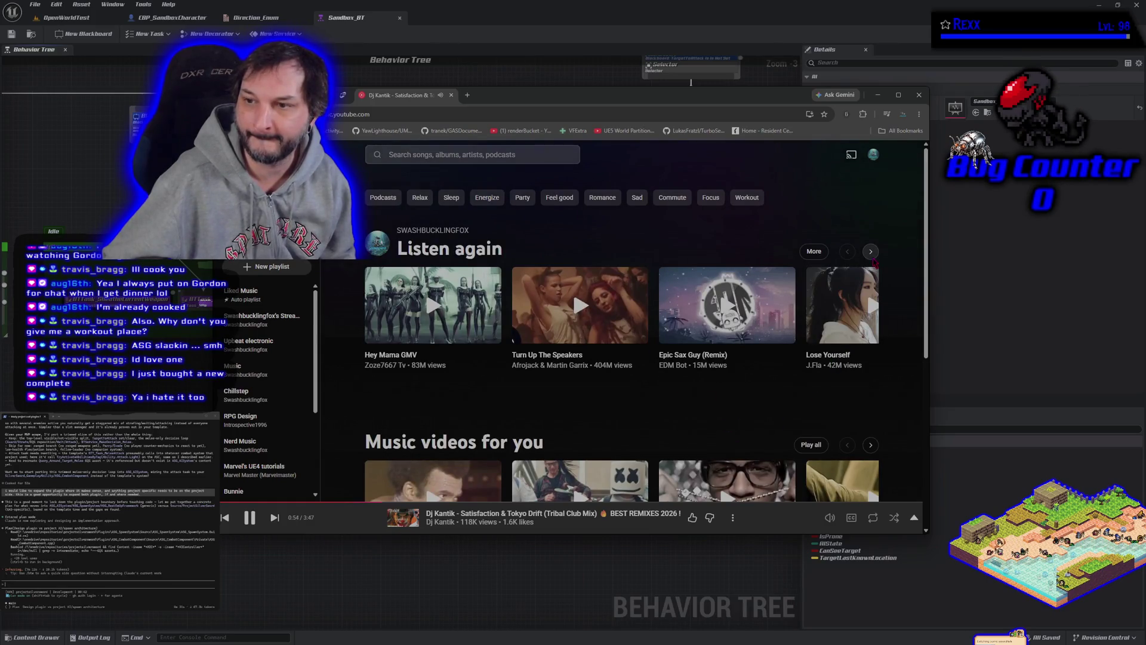
{"action": "left_click", "coordinate": [429, 309]}
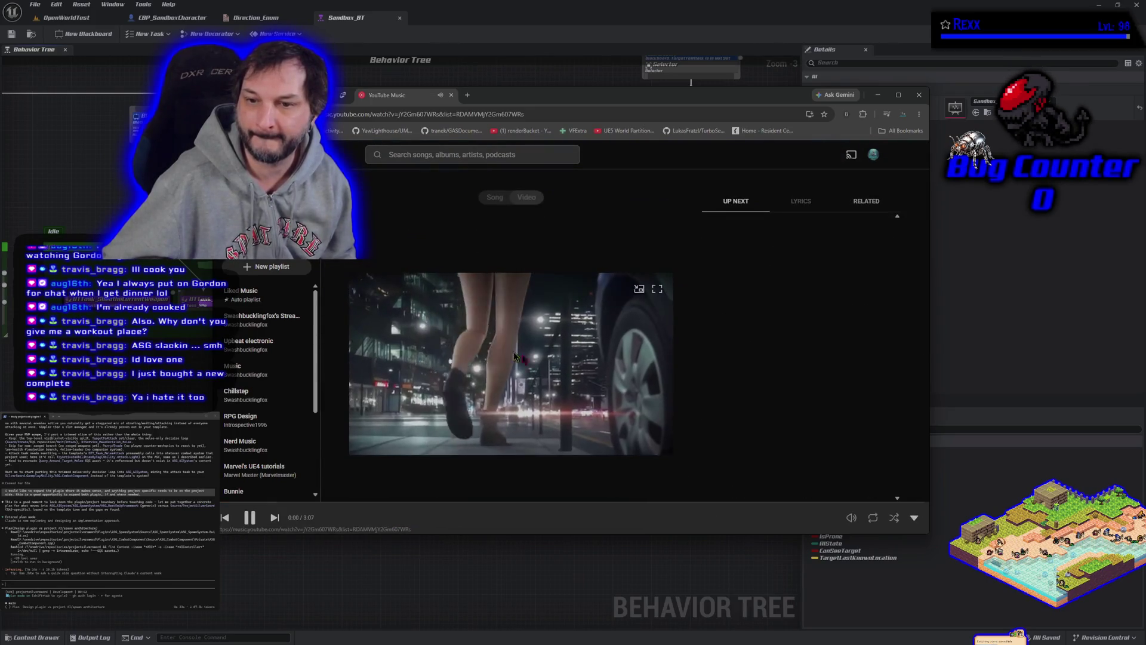
{"action": "double_click", "coordinate": [657, 289]}
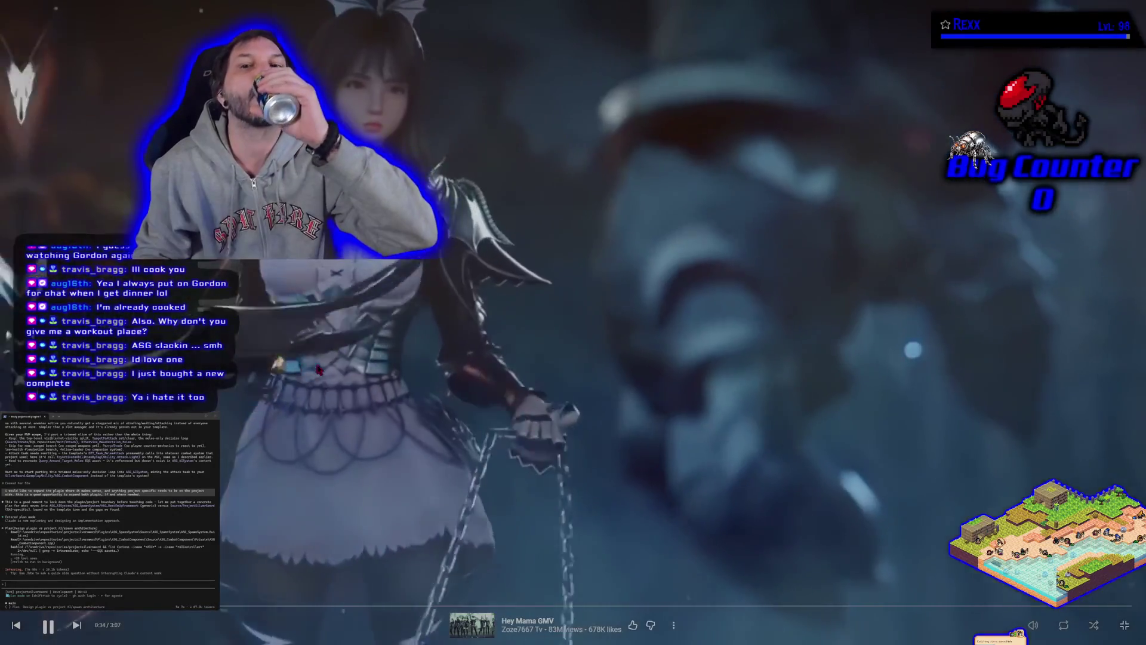
{"action": "key", "text": "Right"}
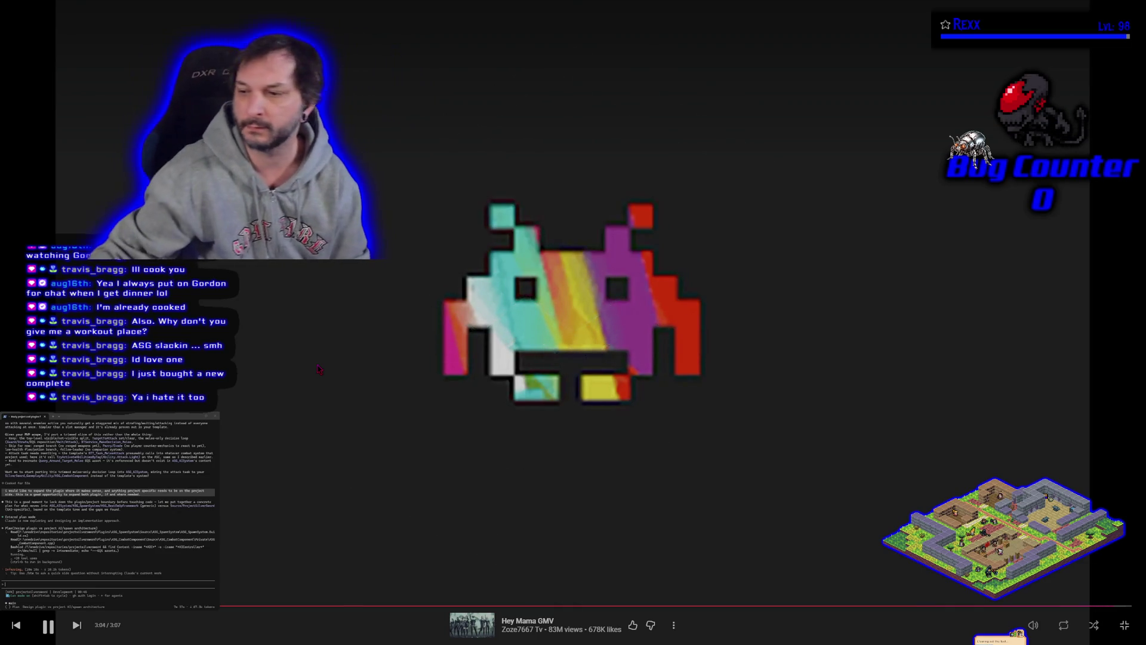
Play Miracle of Sound's Lady of Worlds from the Home page in full screen
{"action": "left_click", "coordinate": [1125, 627]}
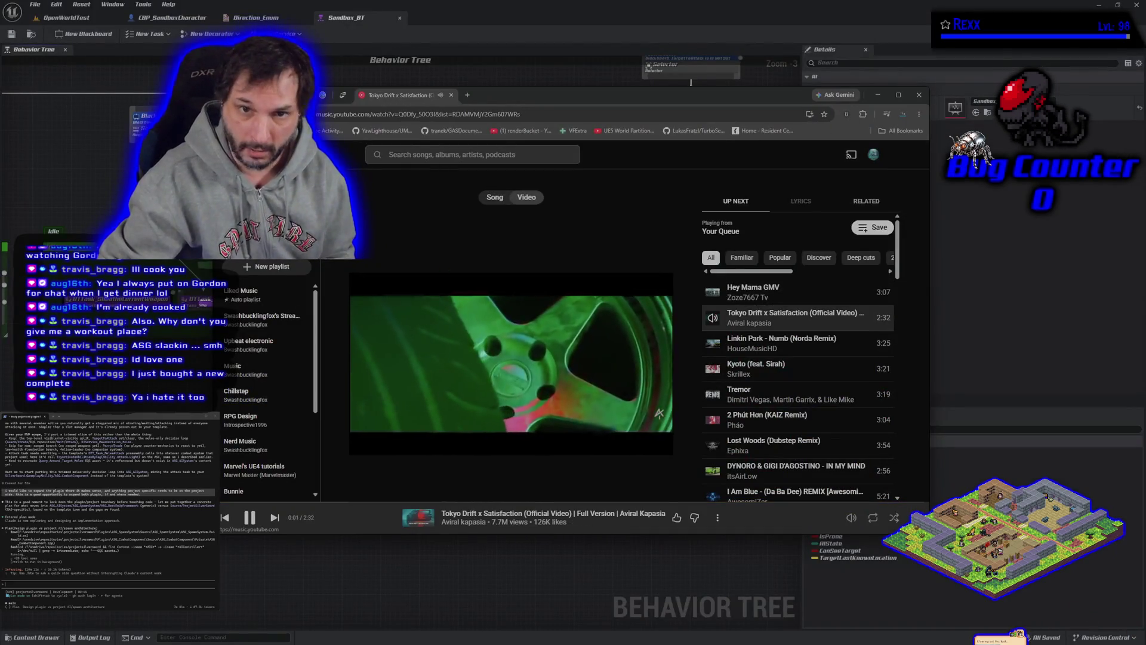
{"action": "left_click", "coordinate": [366, 166]}
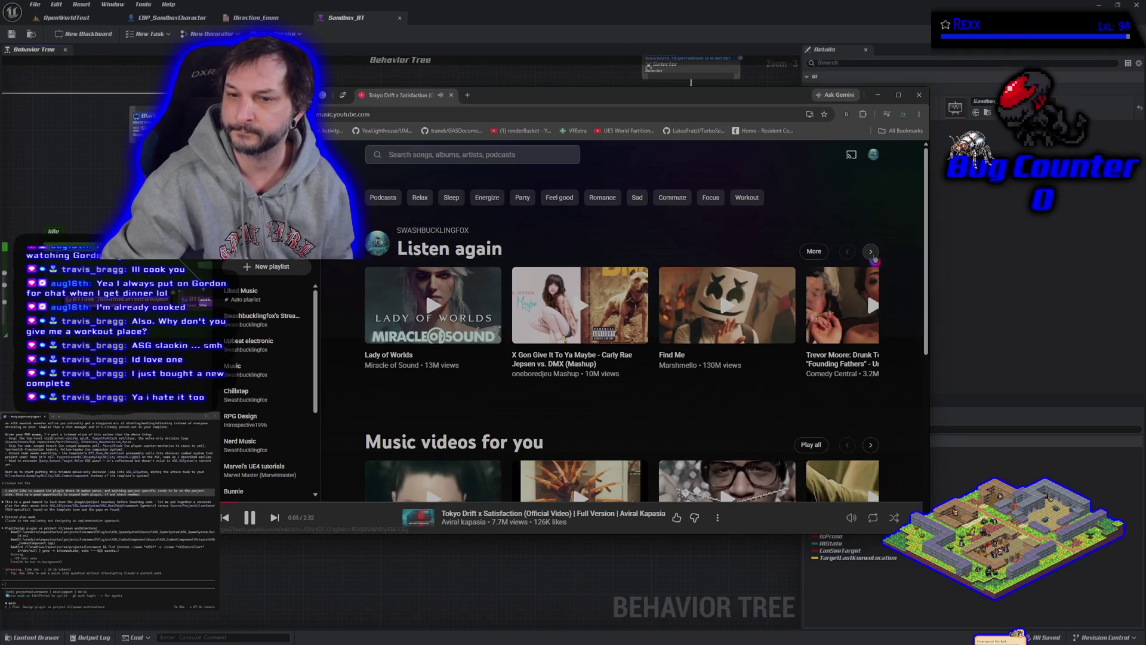
{"action": "left_click", "coordinate": [413, 298]}
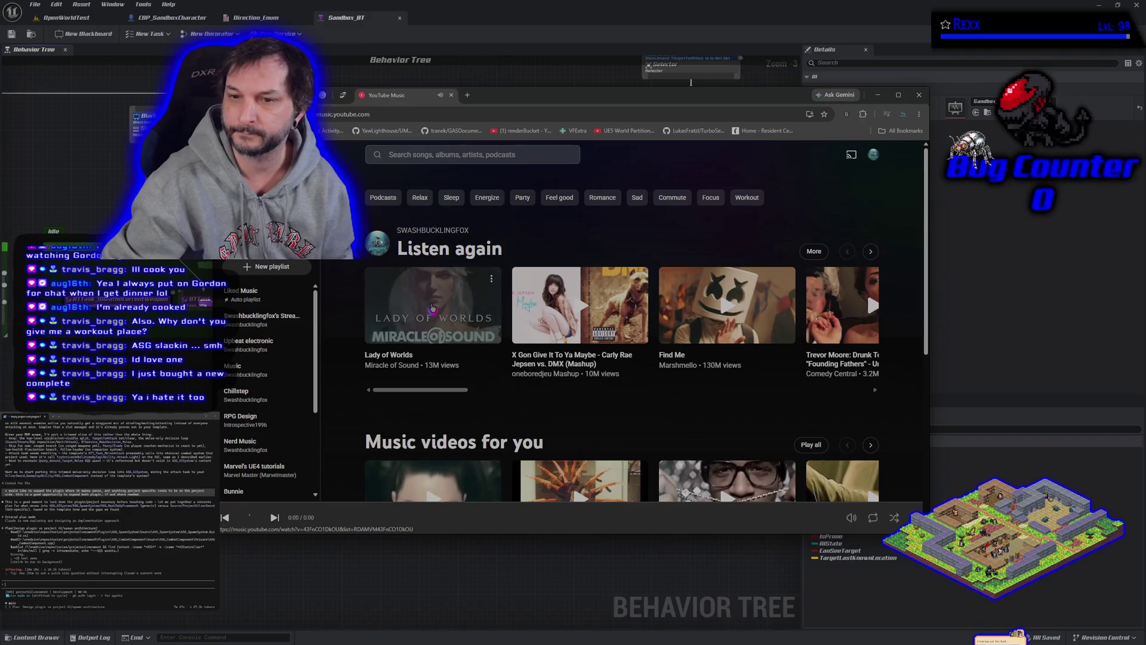
{"action": "double_click", "coordinate": [659, 290]}
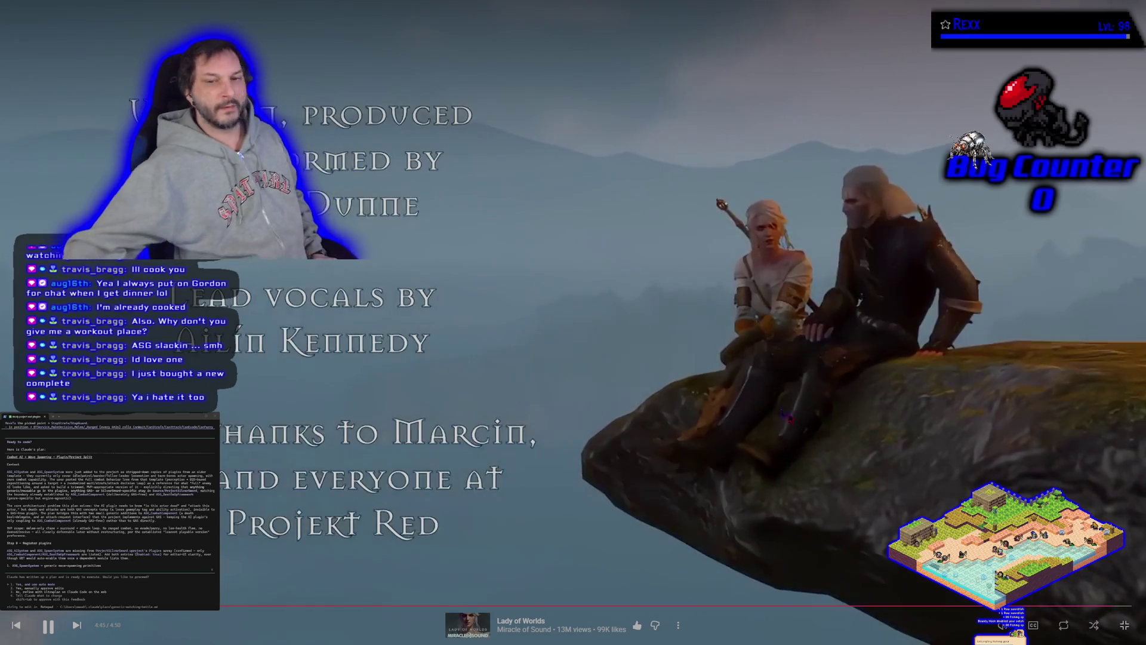
Pause Lady of Worlds and start playing Sugar Honey Iced Tea from the Home page
{"action": "left_click", "coordinate": [1123, 625]}
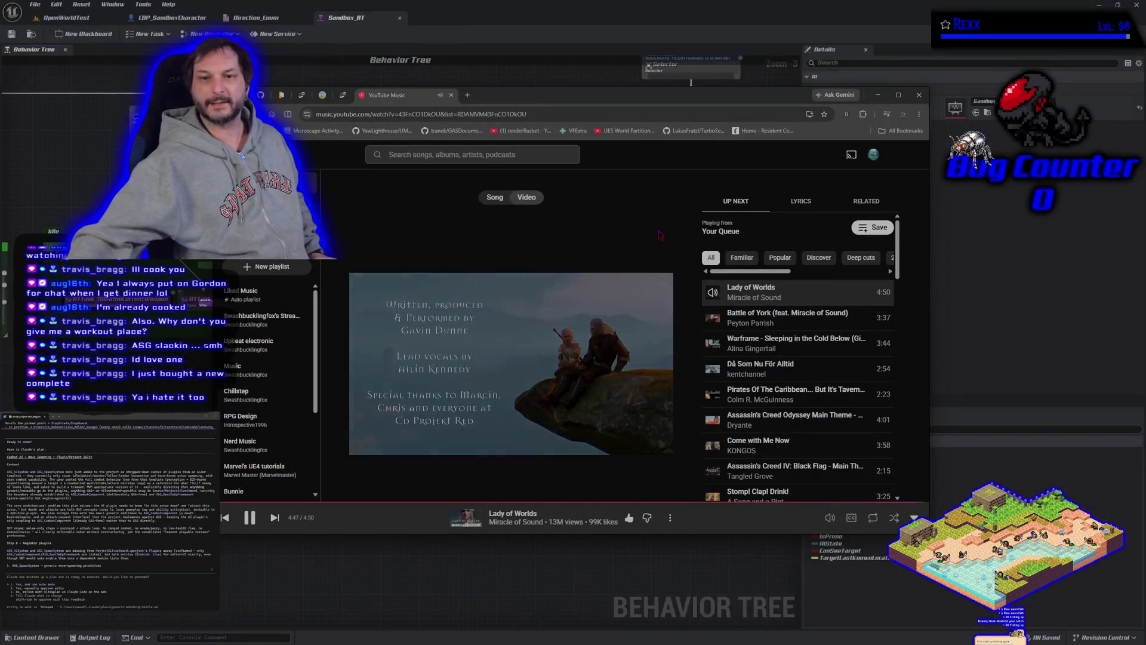
{"action": "left_click", "coordinate": [491, 341]}
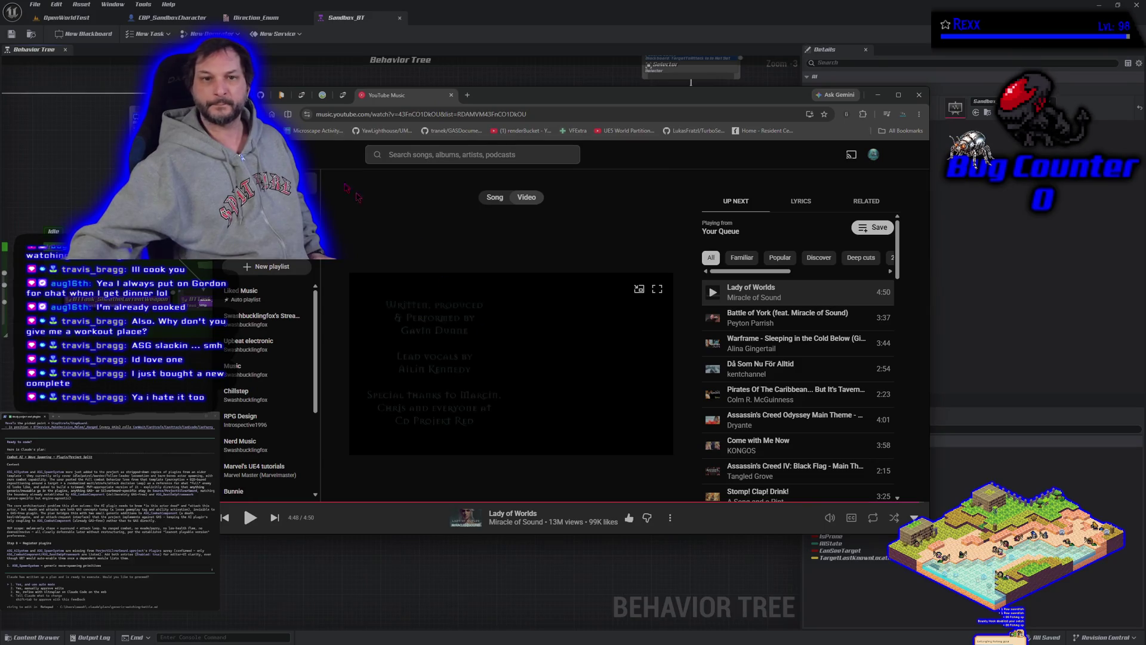
{"action": "left_click", "coordinate": [320, 189]}
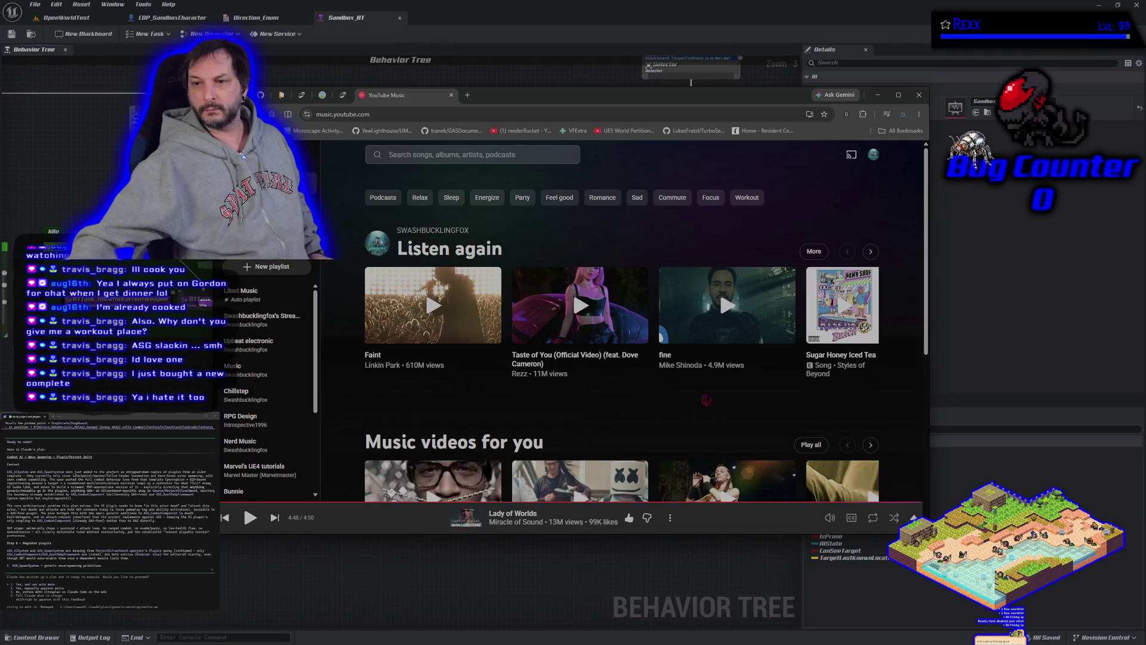
{"action": "left_click", "coordinate": [843, 304]}
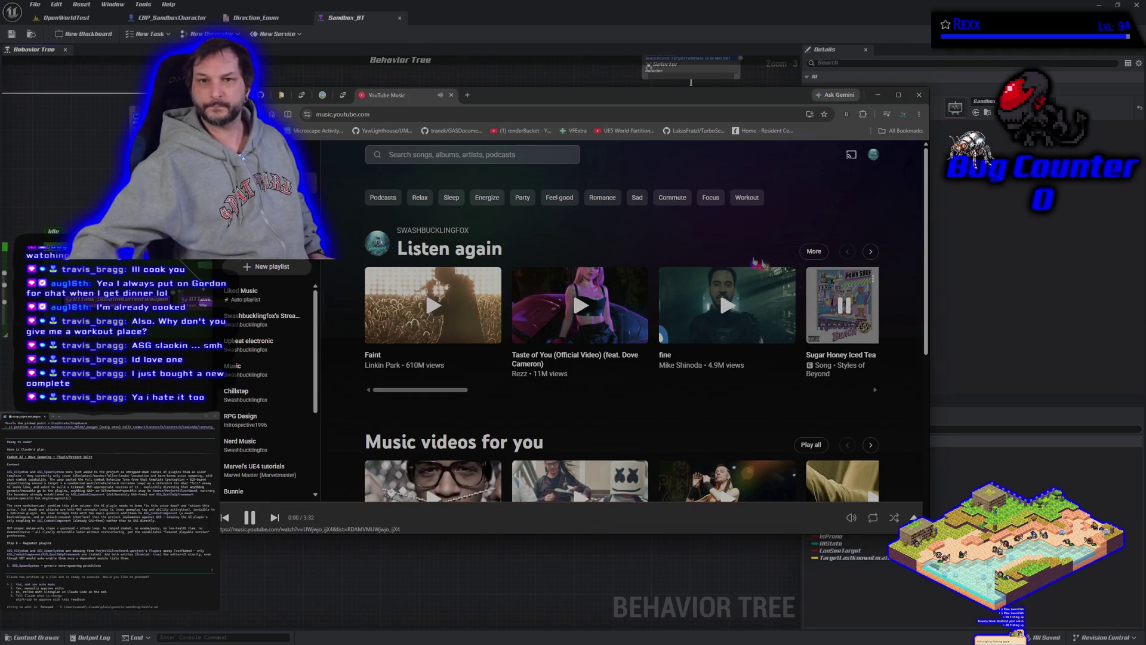
Enlarge the tavern image on the Fab Medieval Tavern & Inn listing and maximize the browser
{"action": "left_click", "coordinate": [344, 97]}
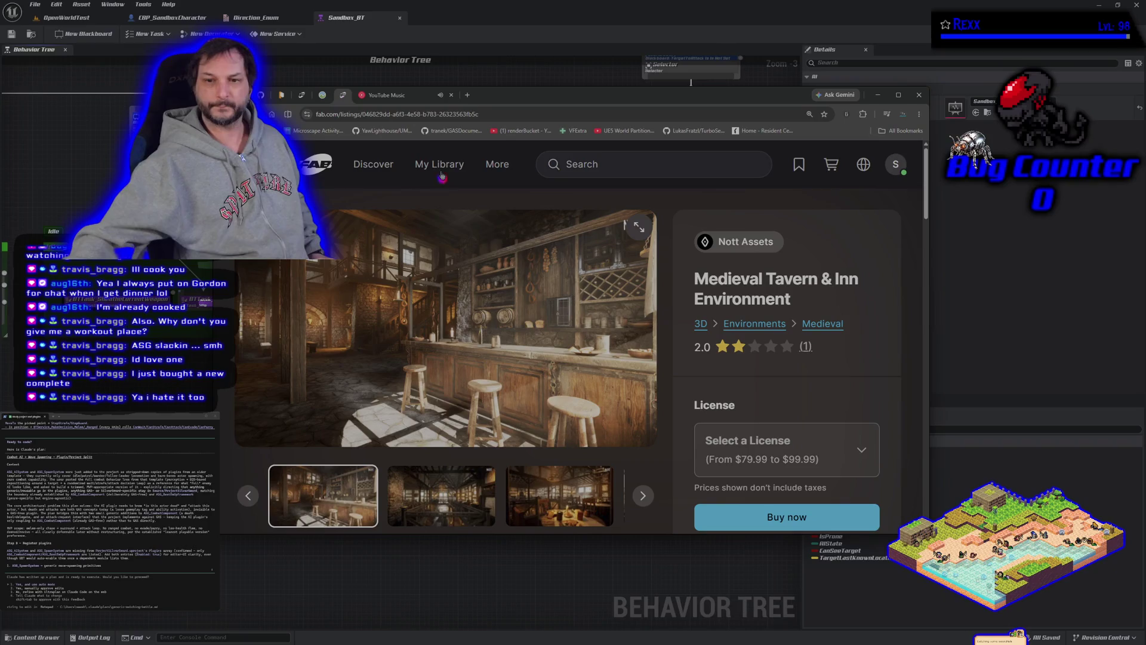
{"action": "left_click", "coordinate": [637, 228]}
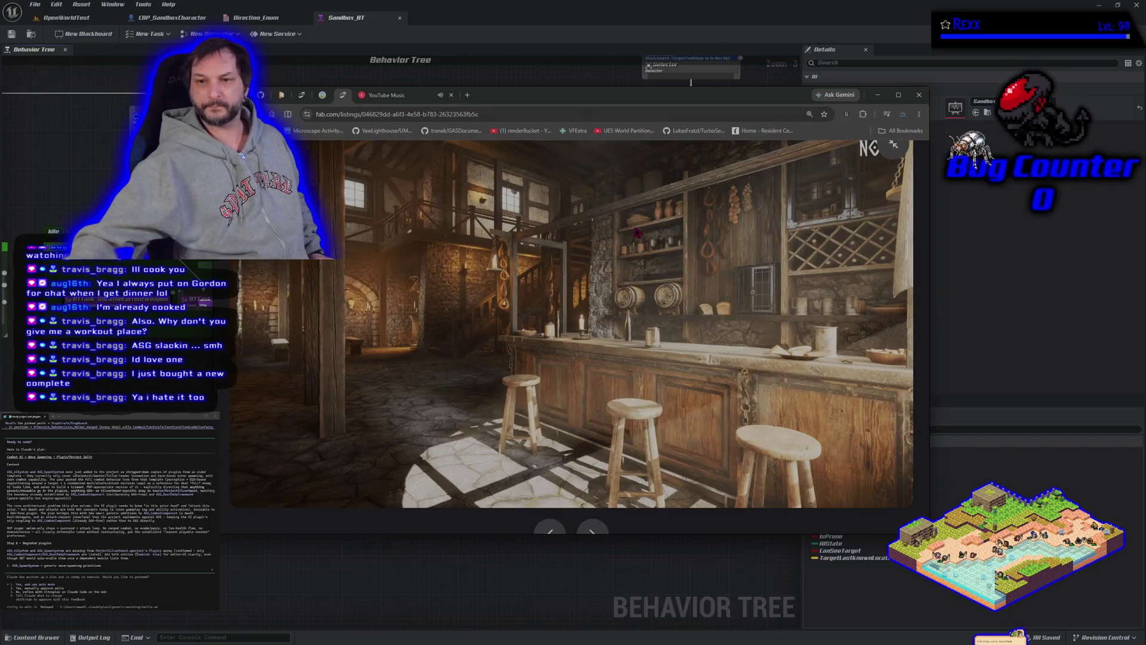
{"action": "left_click", "coordinate": [897, 95]}
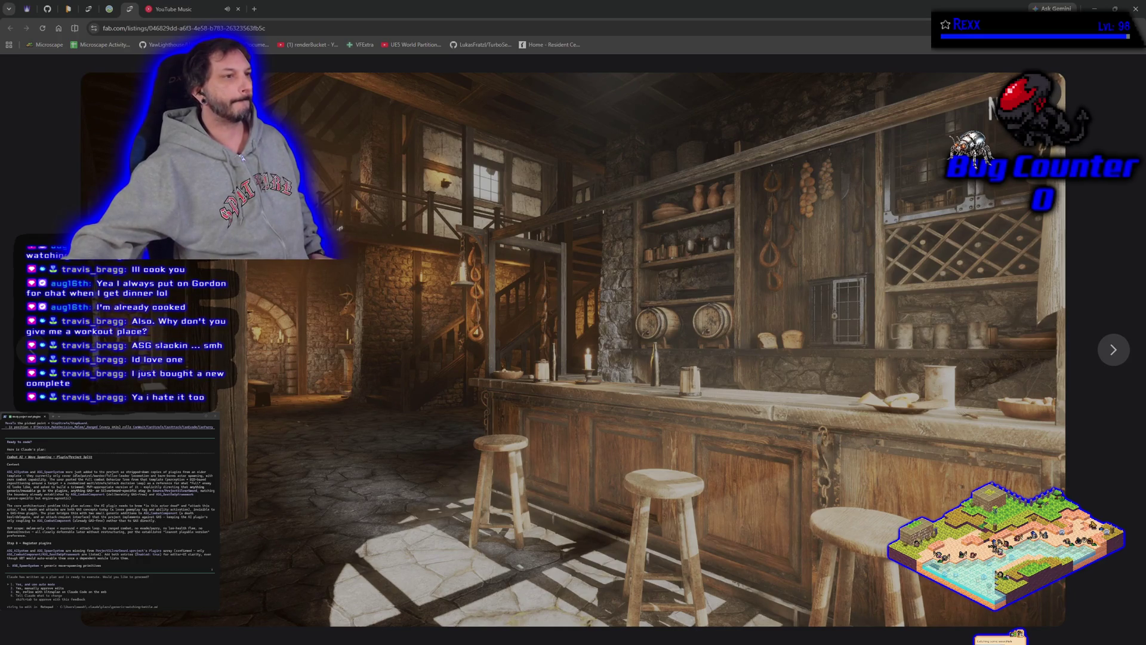
{"action": "scroll", "coordinate": [111, 504], "scroll_direction": "down", "scroll_amount": 5}
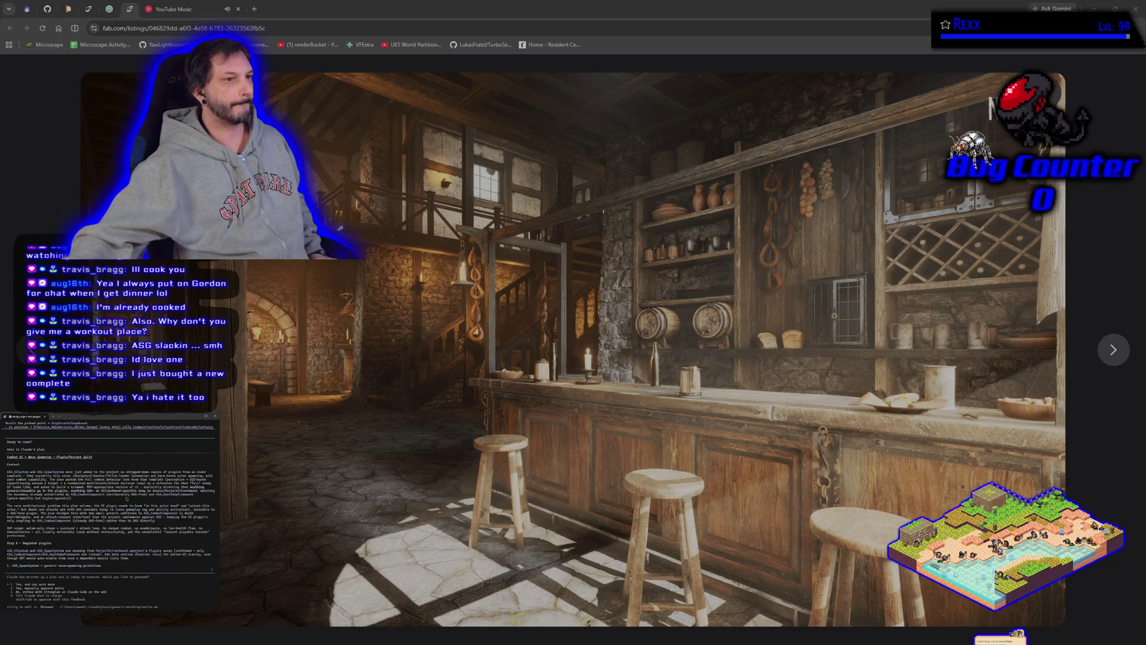
{"action": "scroll", "coordinate": [127, 498], "scroll_direction": "up", "scroll_amount": 10}
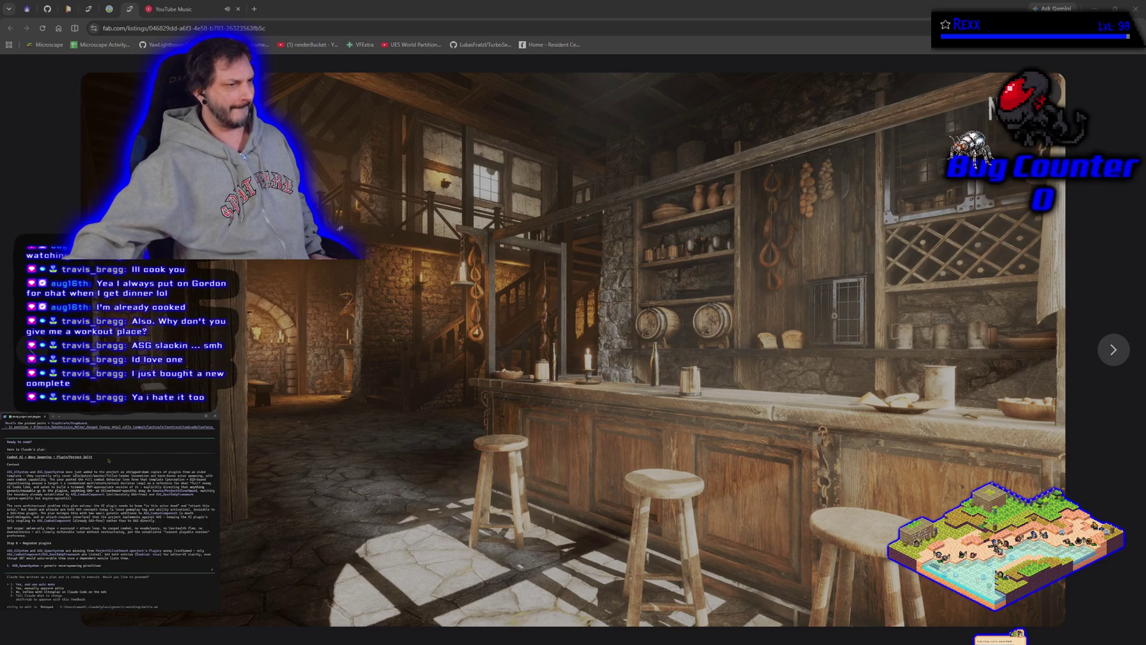
{"action": "scroll", "coordinate": [109, 460], "scroll_direction": "down", "scroll_amount": 10}
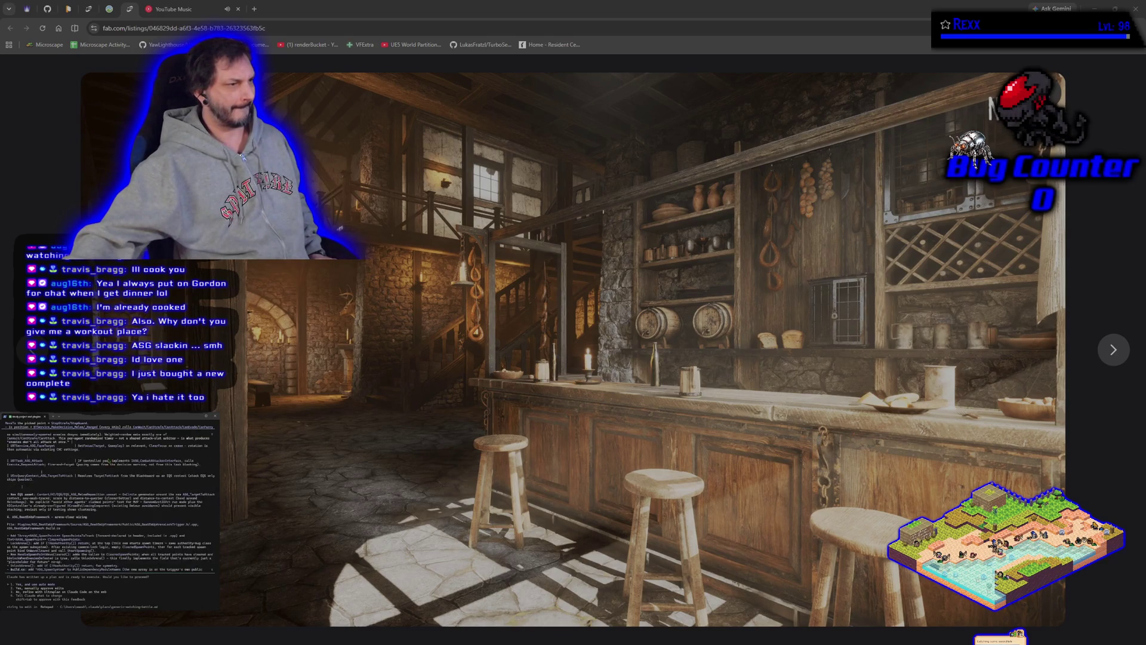
{"action": "scroll", "coordinate": [111, 504], "scroll_direction": "down", "scroll_amount": 5}
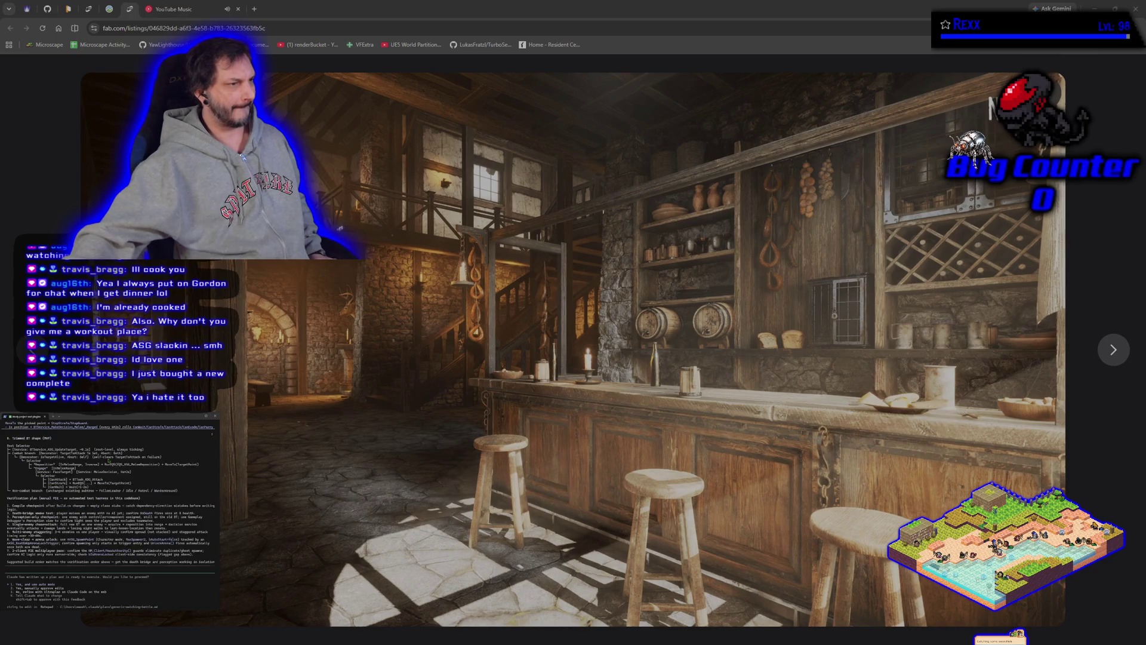
{"action": "scroll", "coordinate": [109, 460], "scroll_direction": "up", "scroll_amount": 10}
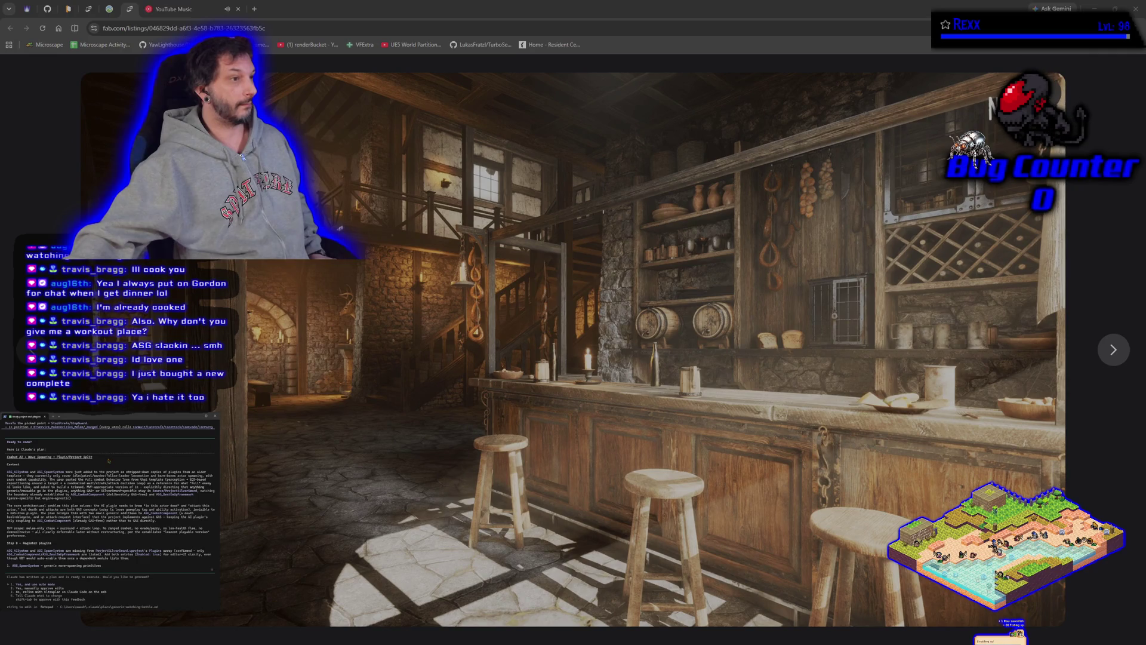
{"action": "scroll", "coordinate": [109, 496], "scroll_direction": "down", "scroll_amount": 4}
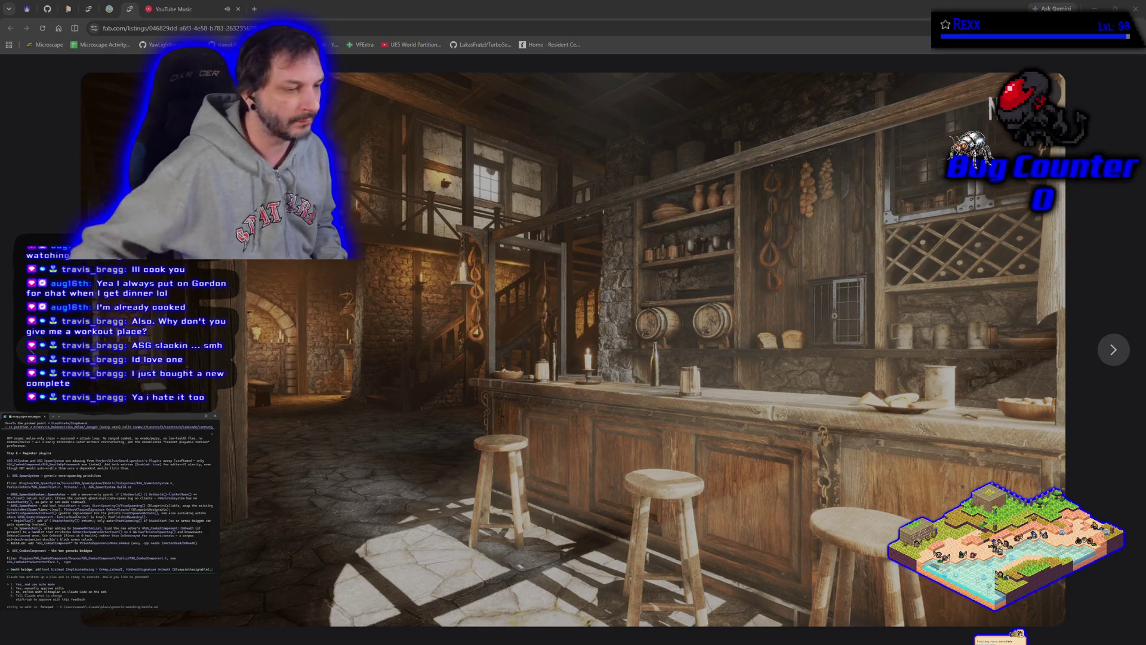
{"action": "key", "text": "alt+Tab"}
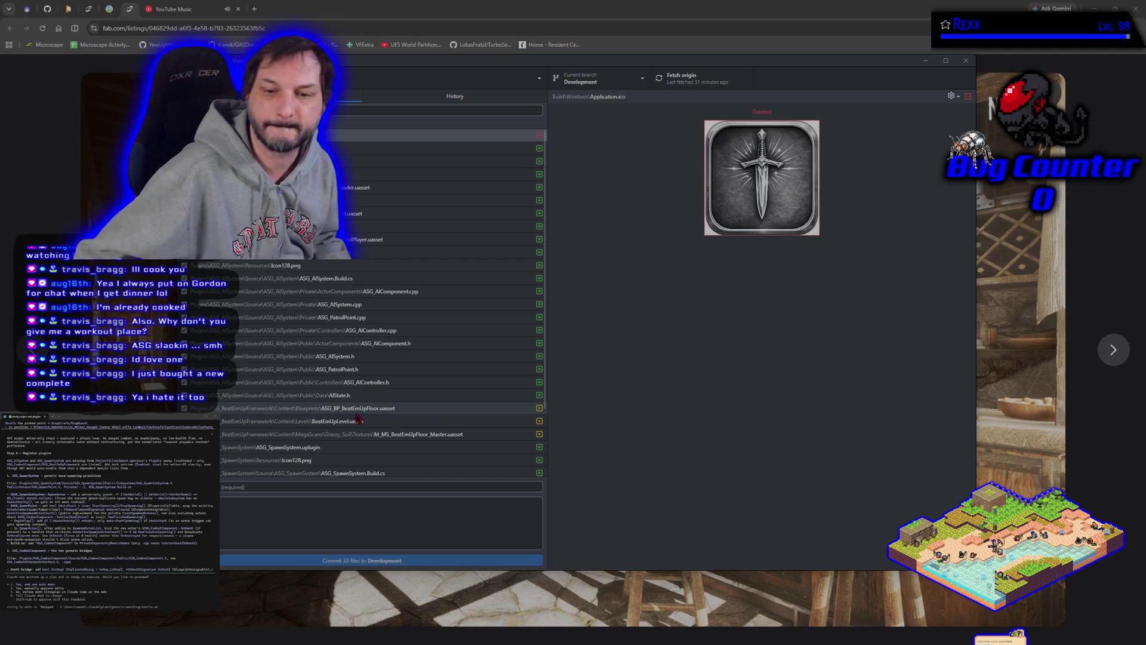
{"action": "left_click", "coordinate": [925, 60]}
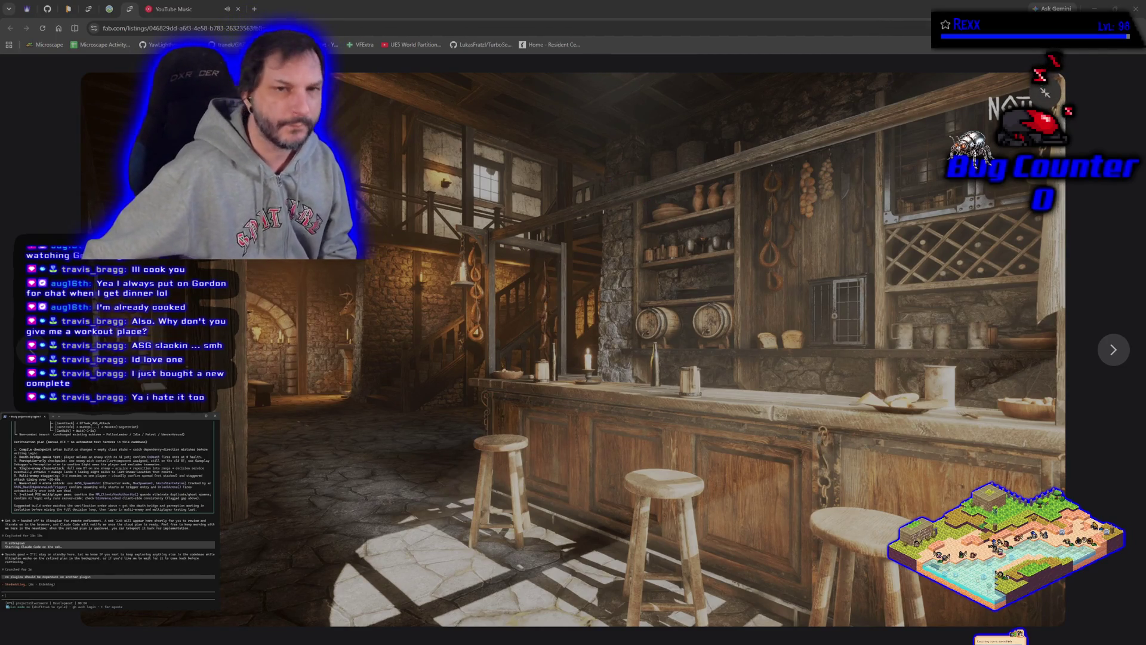
Page through Listen again to Marshmello's Moving On and play it full screen
{"action": "key", "text": "ctrl+Tab"}
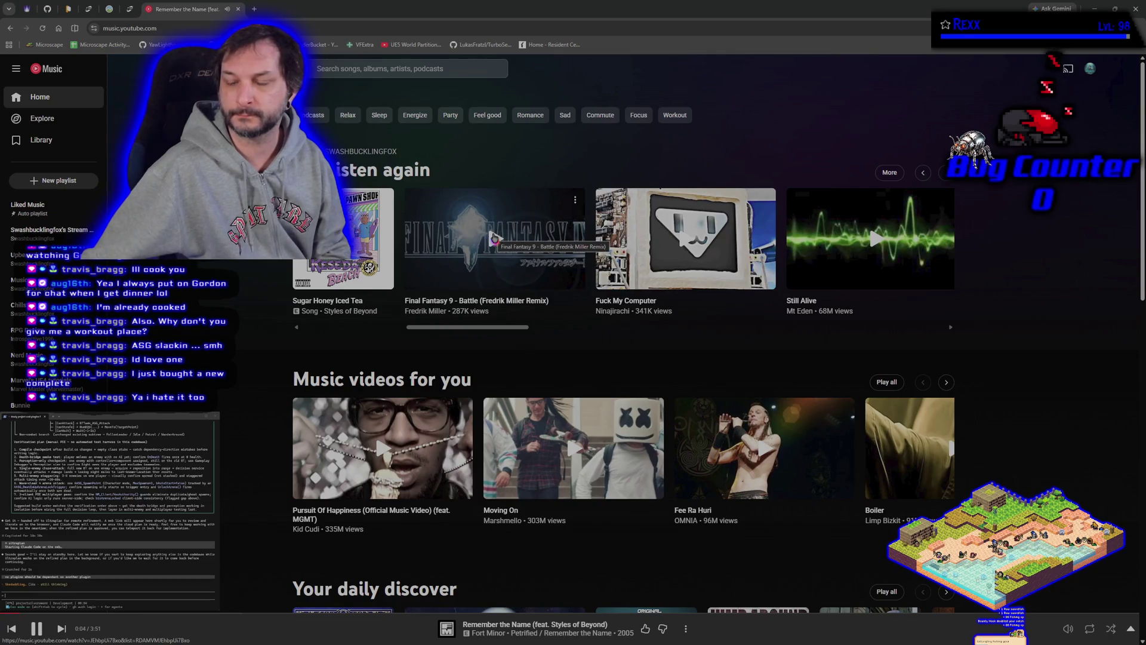
{"action": "left_click", "coordinate": [947, 173]}
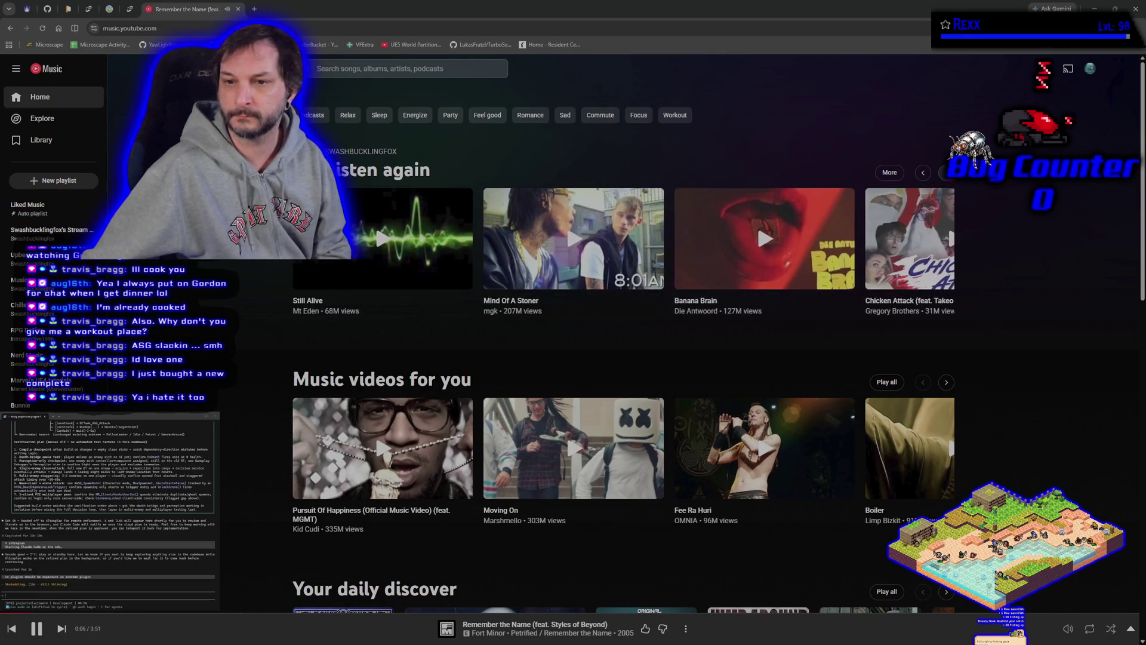
{"action": "left_click", "coordinate": [947, 172]}
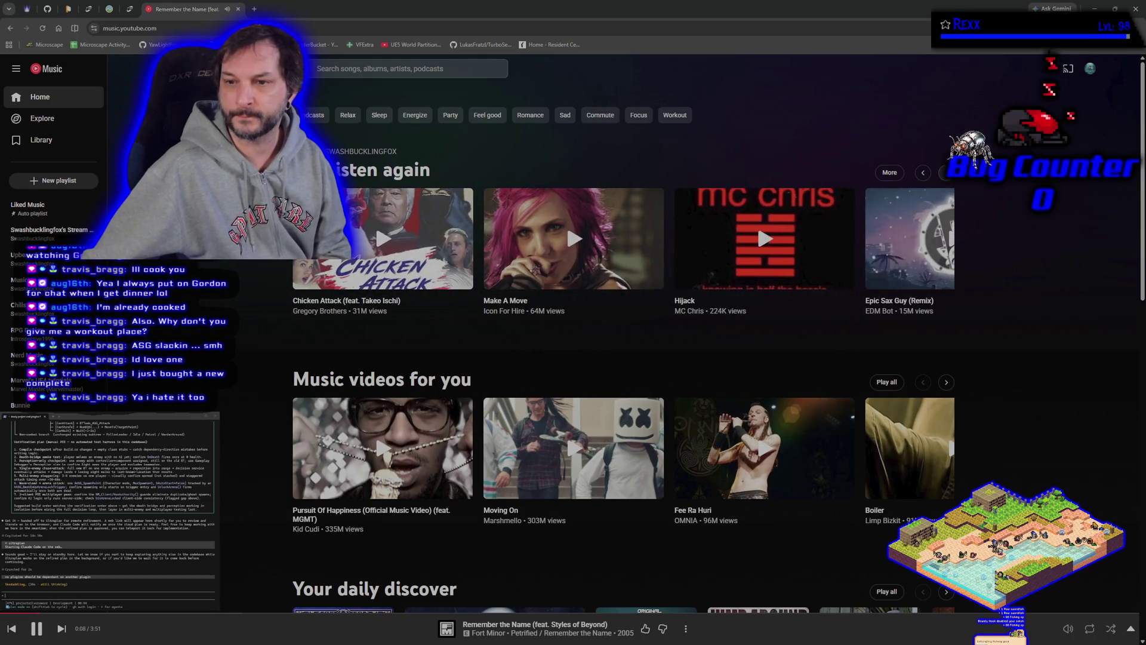
{"action": "left_click", "coordinate": [946, 173]}
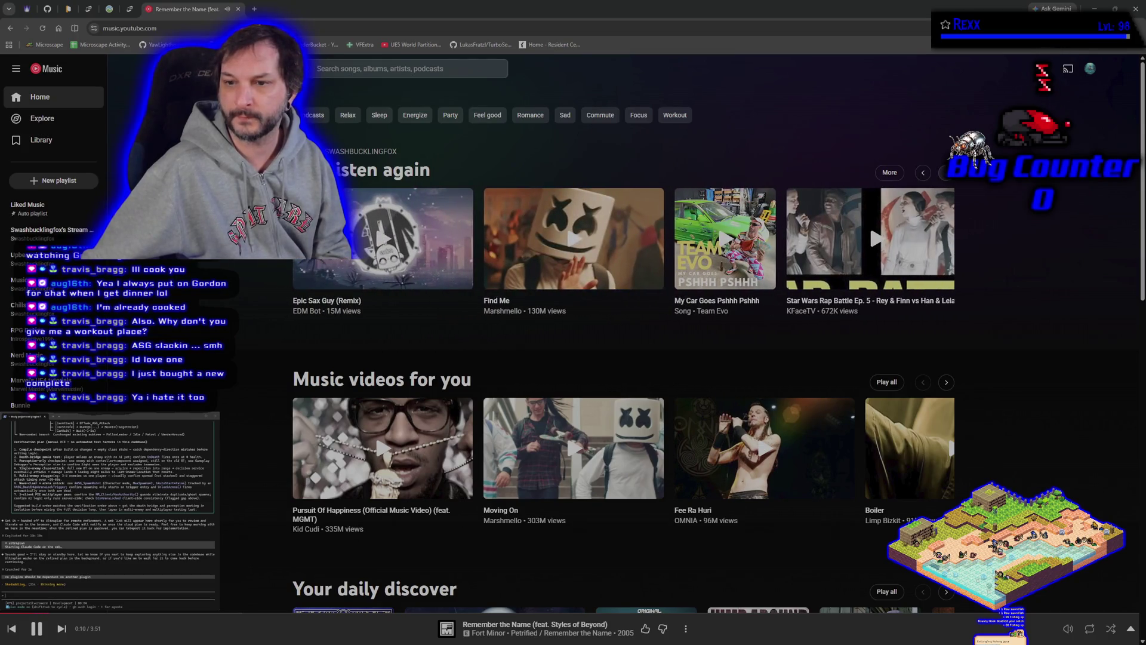
{"action": "left_click", "coordinate": [946, 172]}
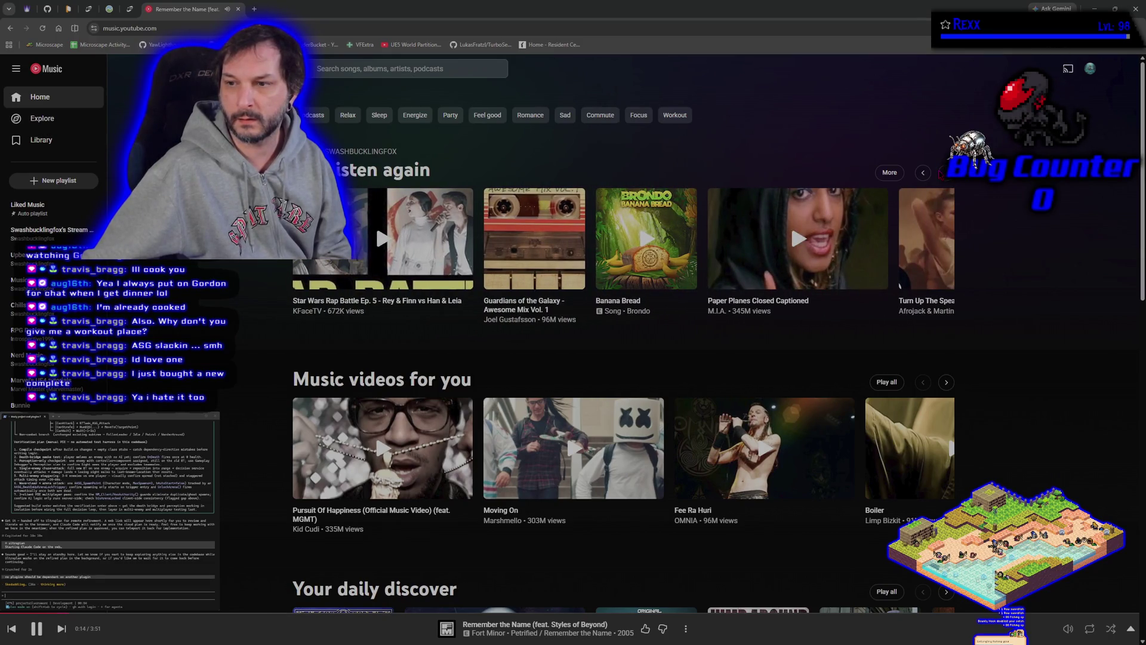
{"action": "left_click", "coordinate": [946, 173]}
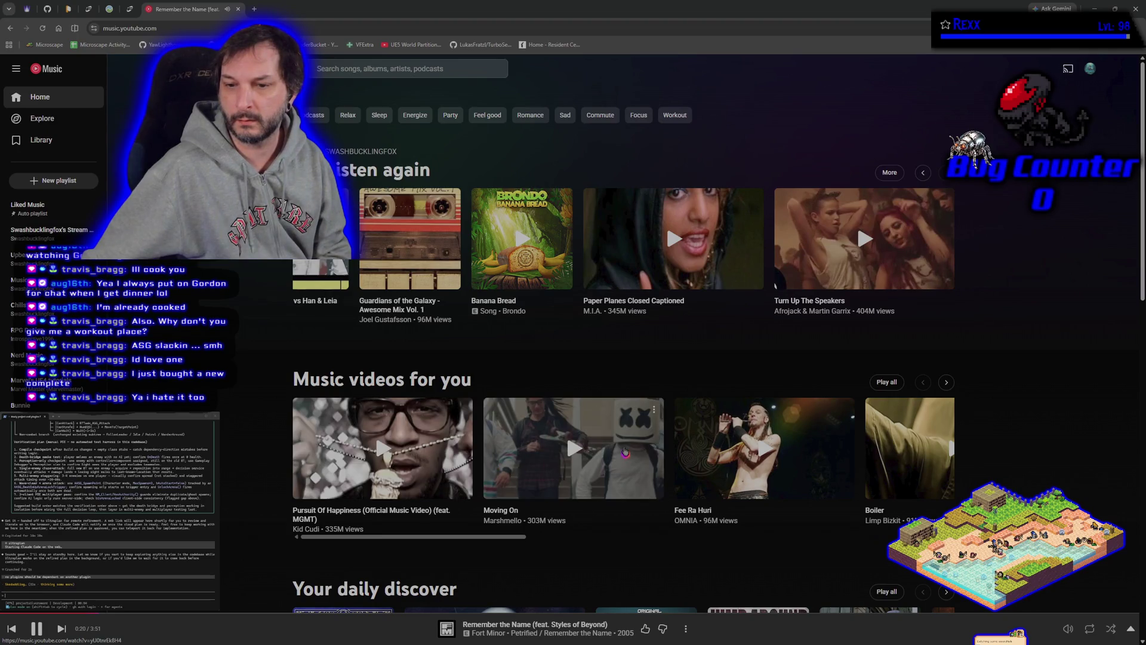
{"action": "left_click", "coordinate": [572, 445]}
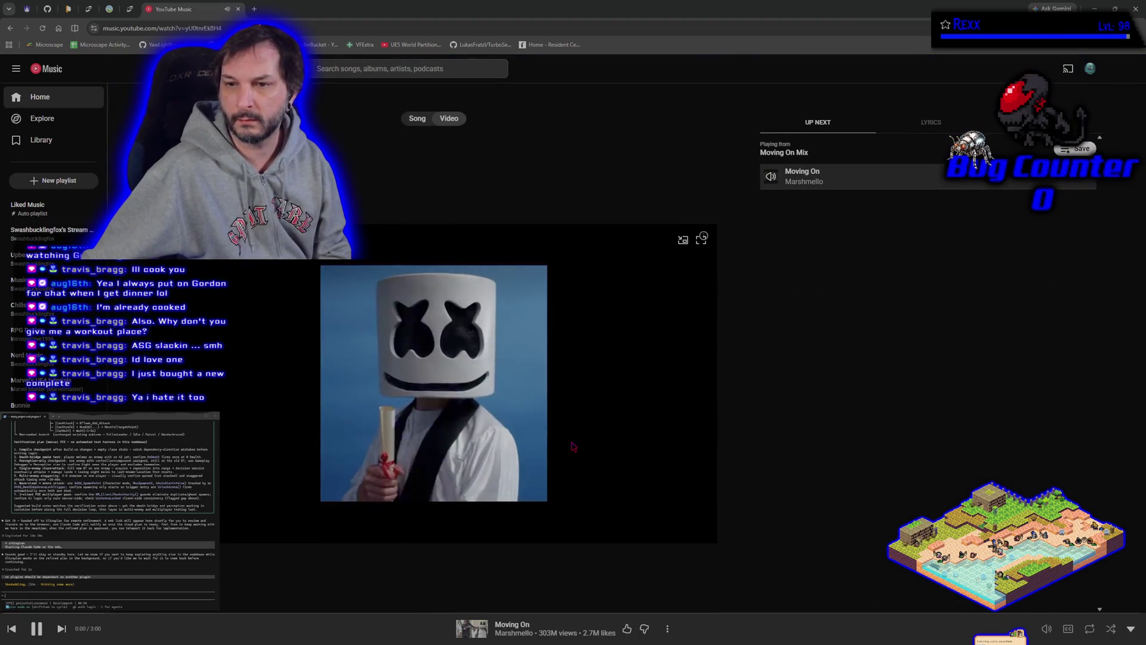
{"action": "left_click", "coordinate": [702, 239]}
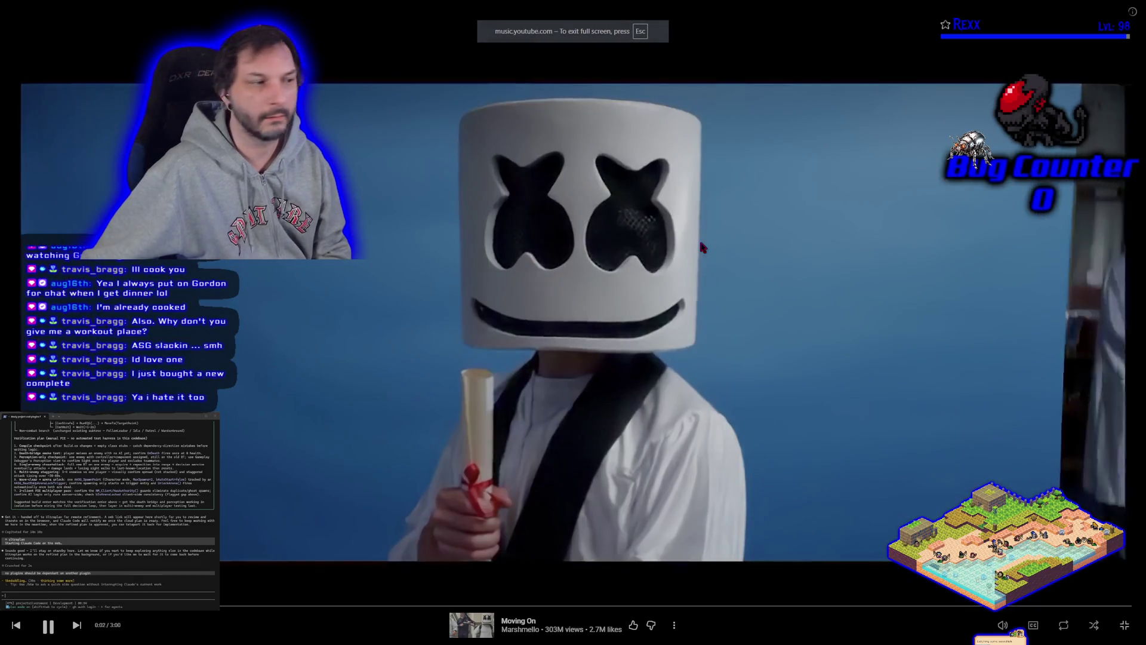